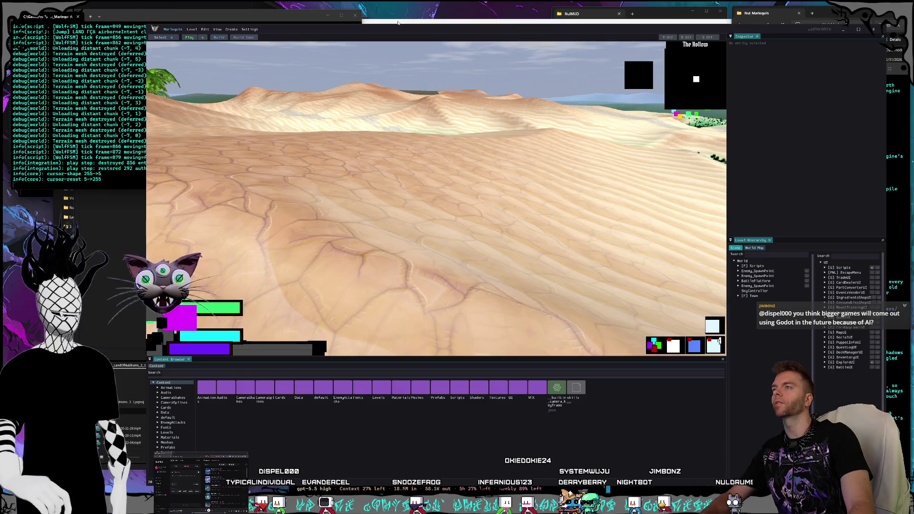
Tilt the camera up, then fly forward across the desert dunes and through the forest into the crater clearing
drag(470, 70, 471, 47)
key(w)
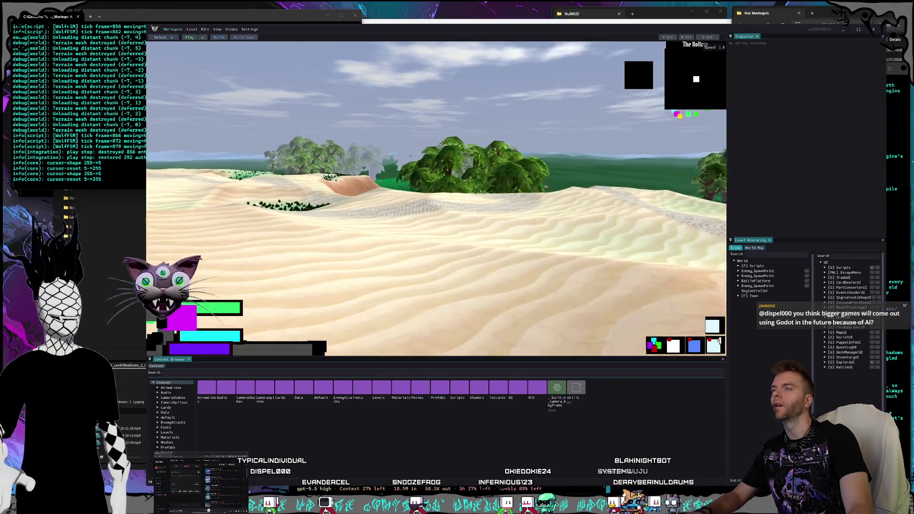
key(w)
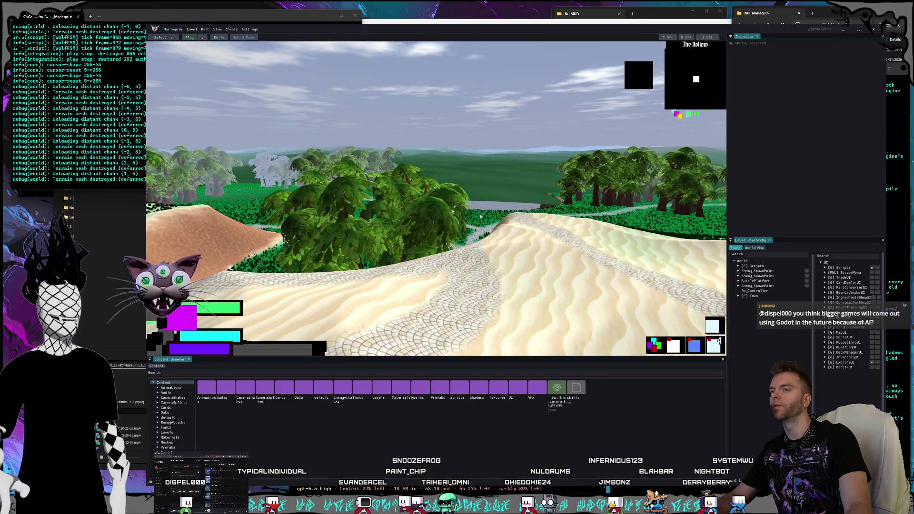
key(w)
key(w)
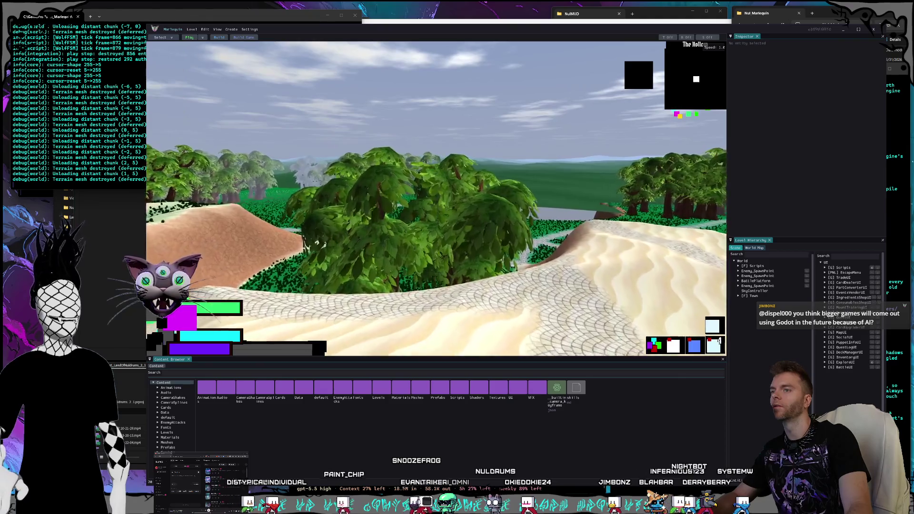
key(w)
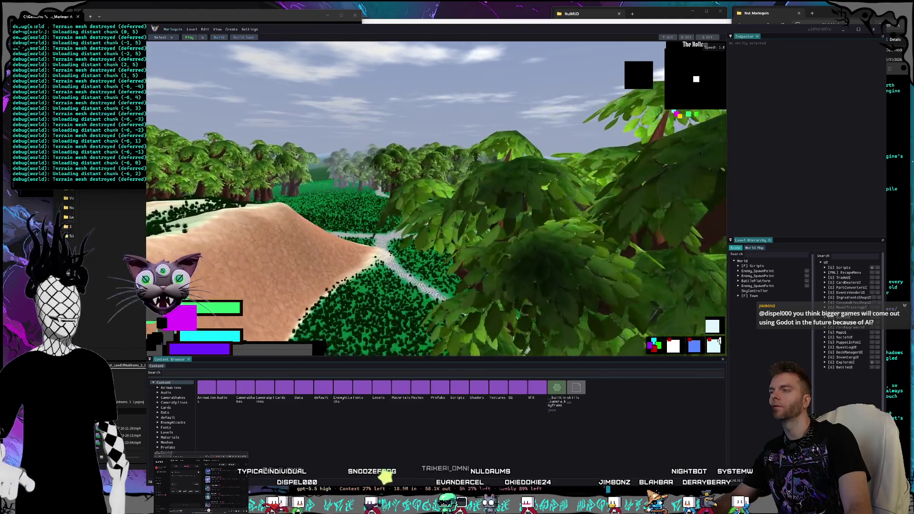
key(w)
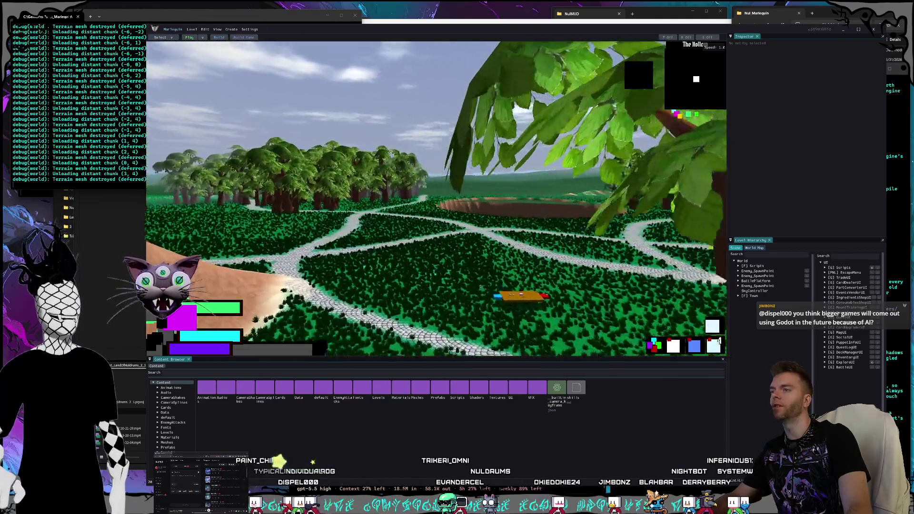
key(w)
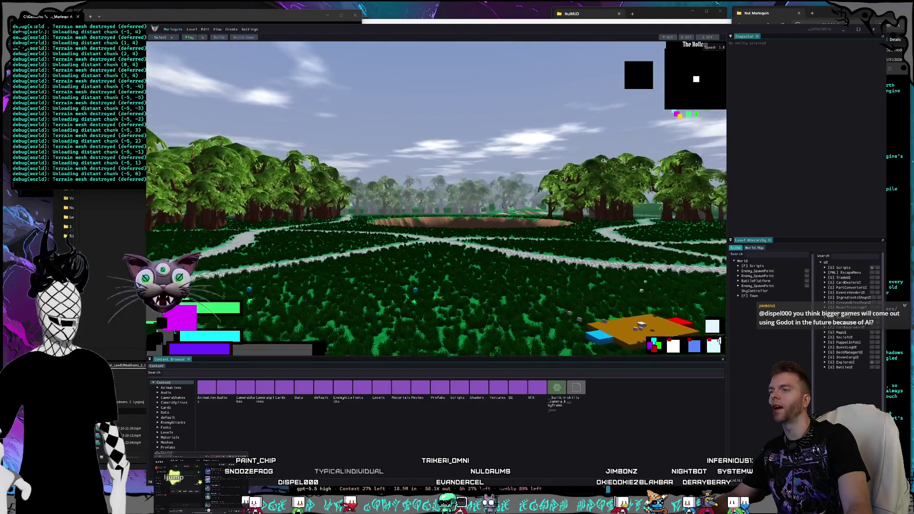
key(w)
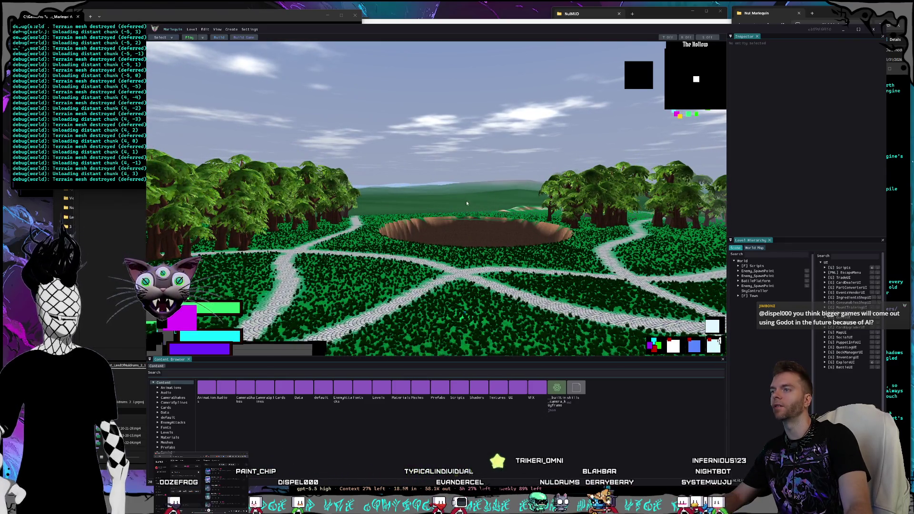
key(w)
Look around the clearing, fly past the crater along the cobblestone path toward the sandy hill, then close the editor
key(a)
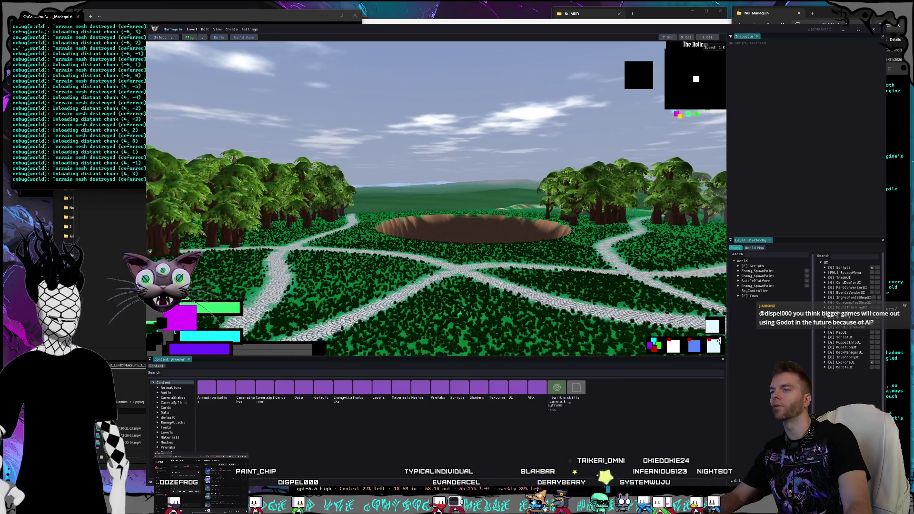
right_click(474, 191)
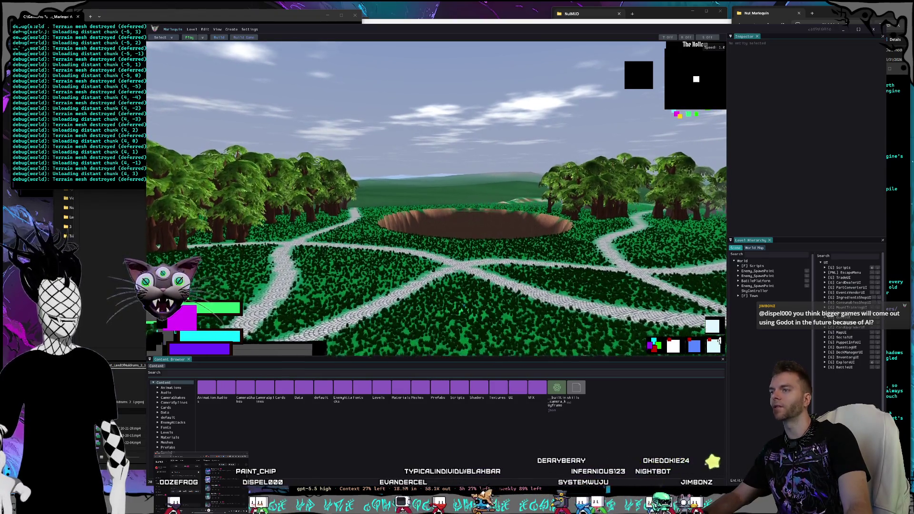
key(a)
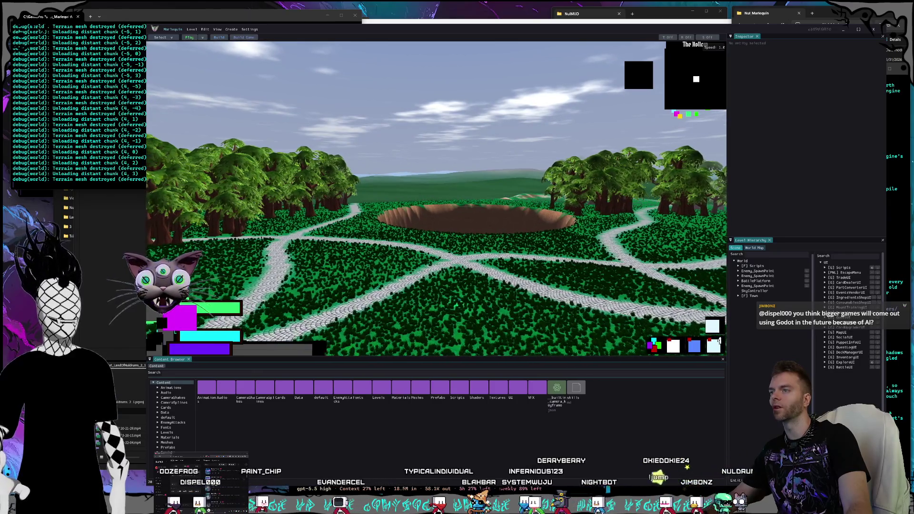
key(w)
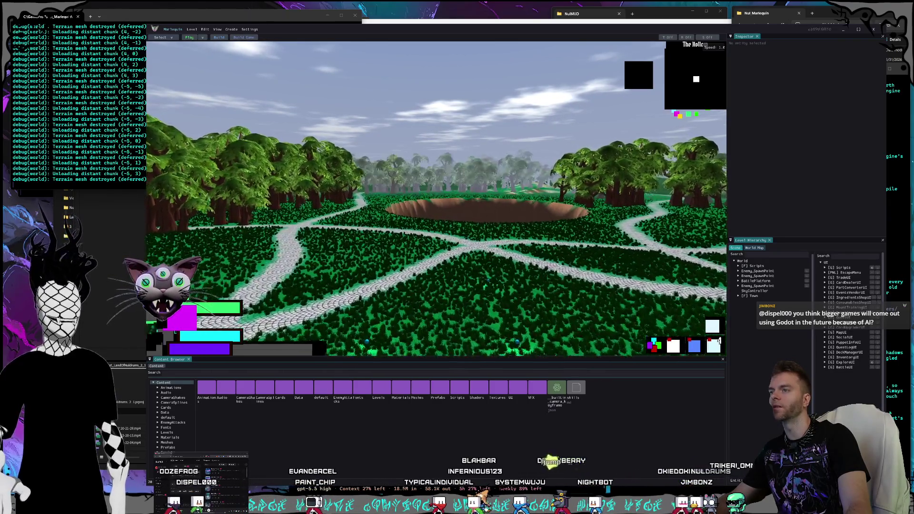
key(s)
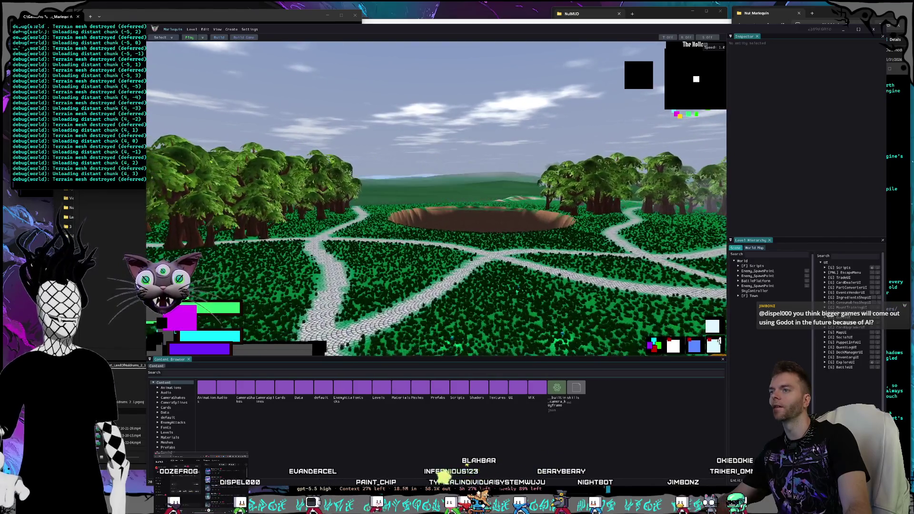
key(q)
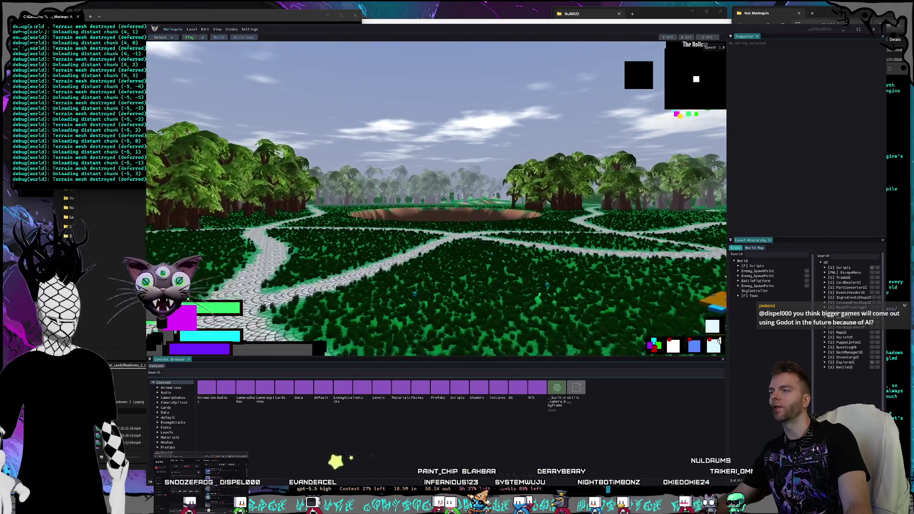
key(w)
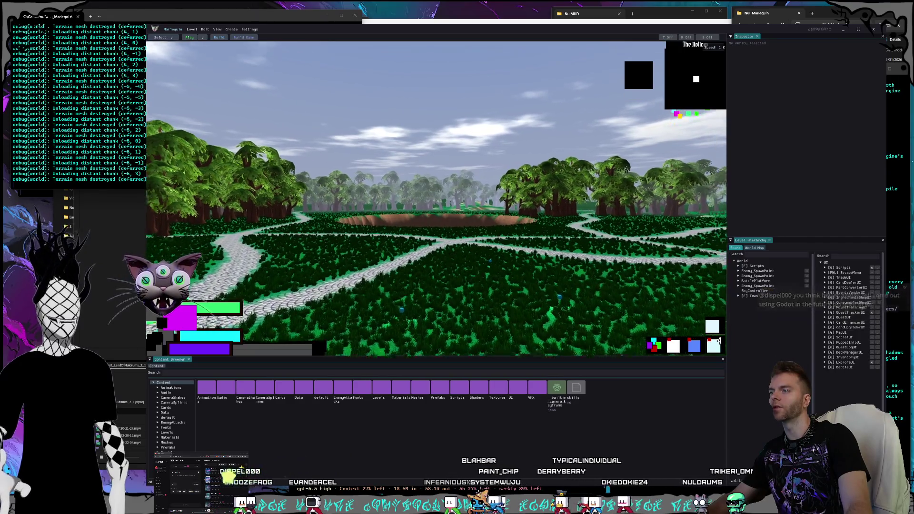
key(w)
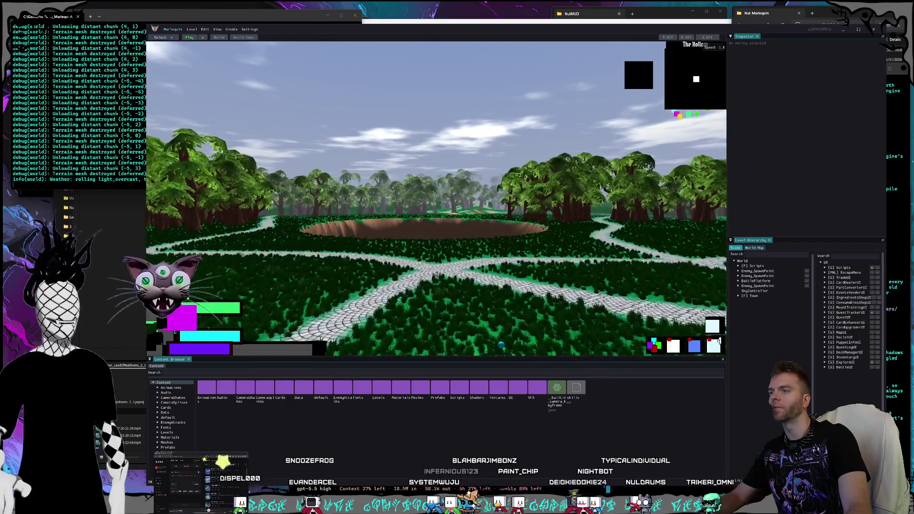
key(w)
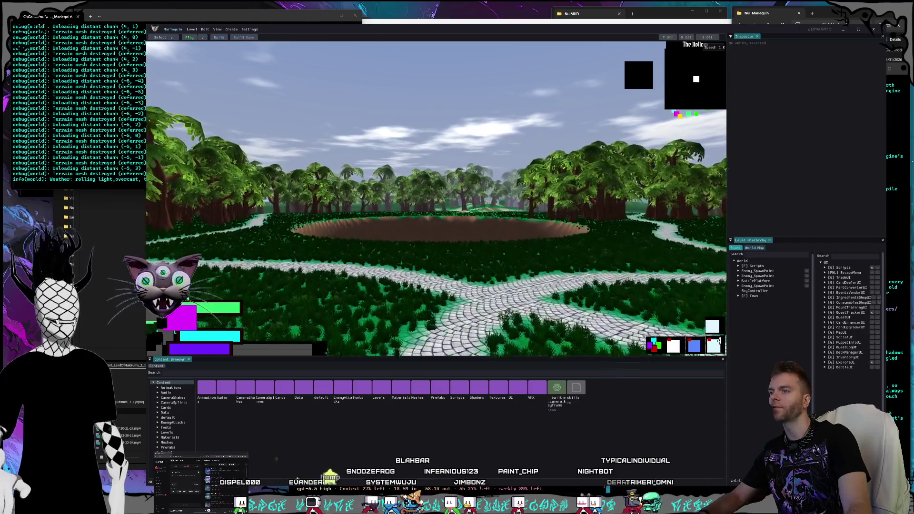
key(w)
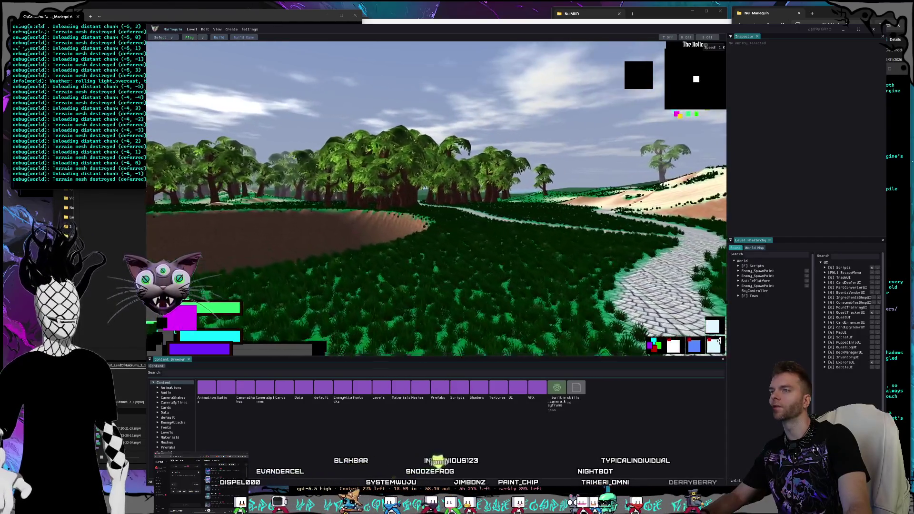
key(w)
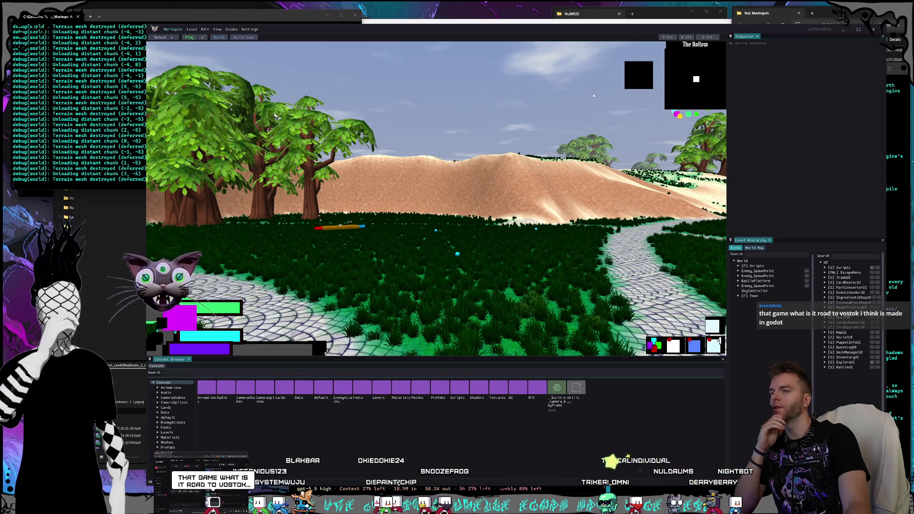
click(875, 30)
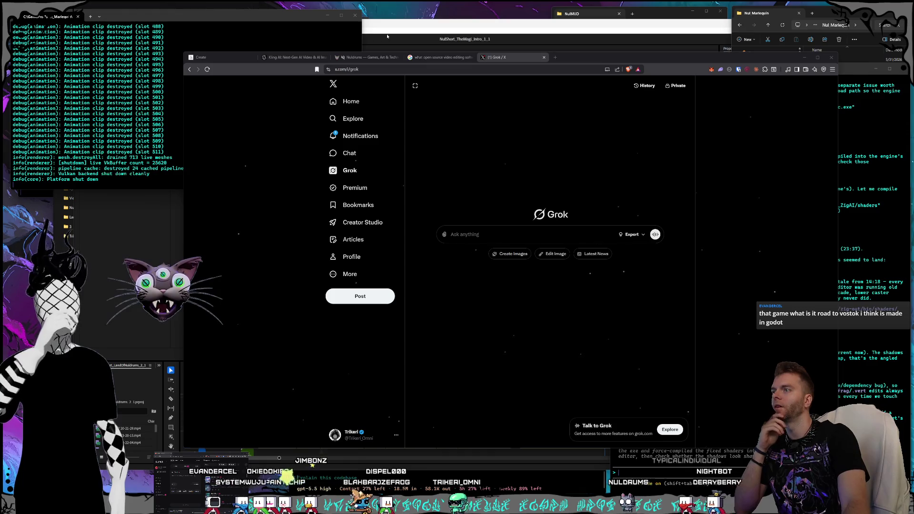
Minimize the Grok browser window with Super+Down
key(super+Down)
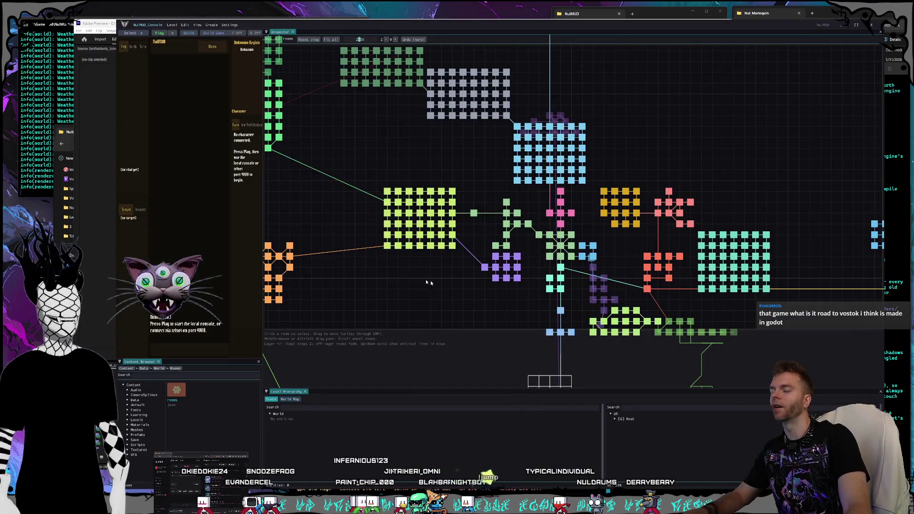
scroll(442, 296, down, 5)
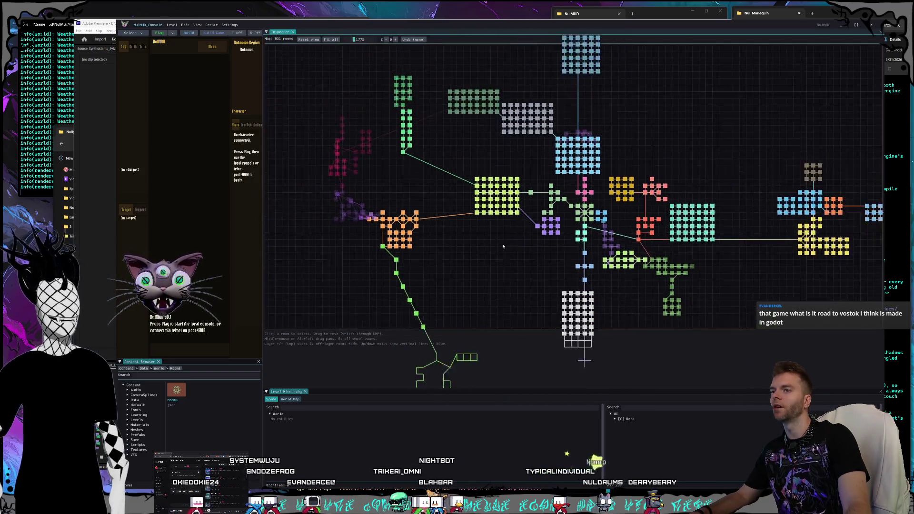
mouse_move(510, 275)
mouse_down()
mouse_move(455, 225)
mouse_move(471, 184)
mouse_move(485, 254)
mouse_move(470, 266)
mouse_up()
mouse_move(372, 207)
mouse_down()
mouse_move(486, 279)
mouse_move(352, 212)
mouse_up()
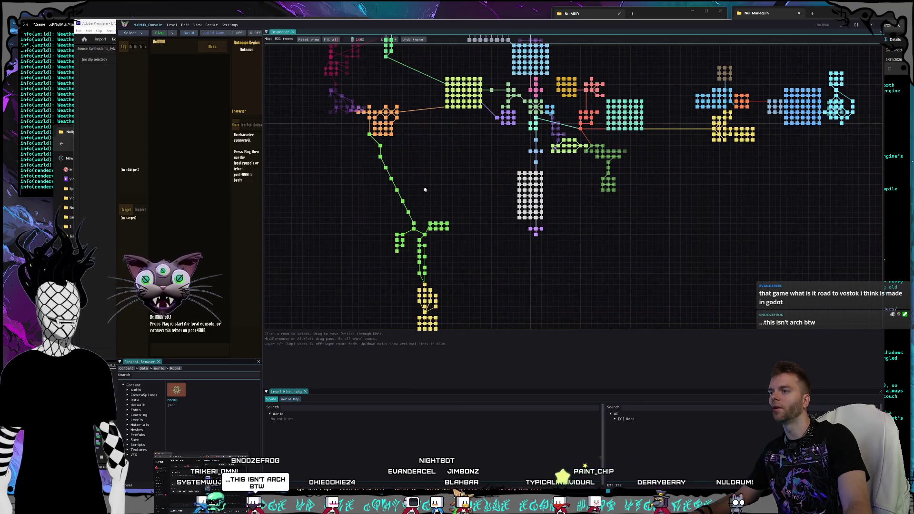
scroll(425, 190, up, 2)
scroll(525, 202, up, 2)
mouse_move(785, 217)
mouse_down()
mouse_move(562, 221)
mouse_move(514, 233)
mouse_up()
drag(517, 145, 606, 110)
drag(428, 181, 606, 201)
drag(402, 219, 495, 226)
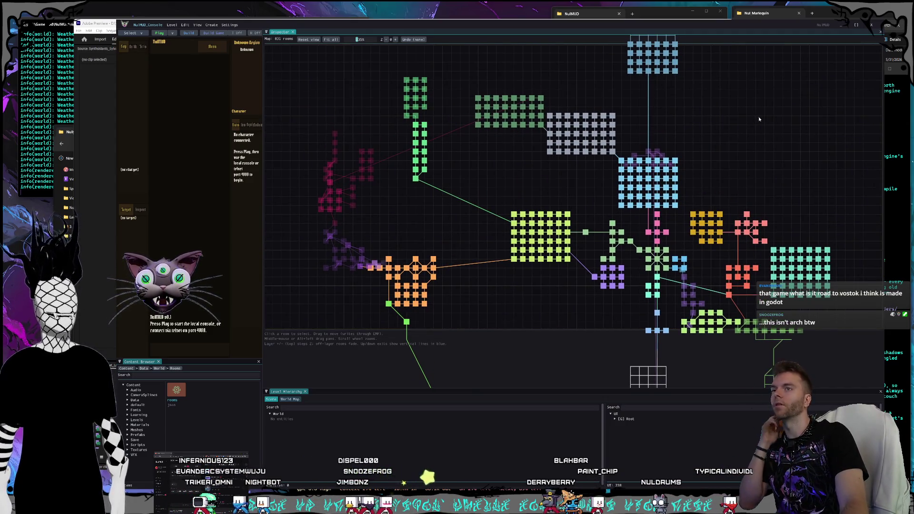
click(875, 30)
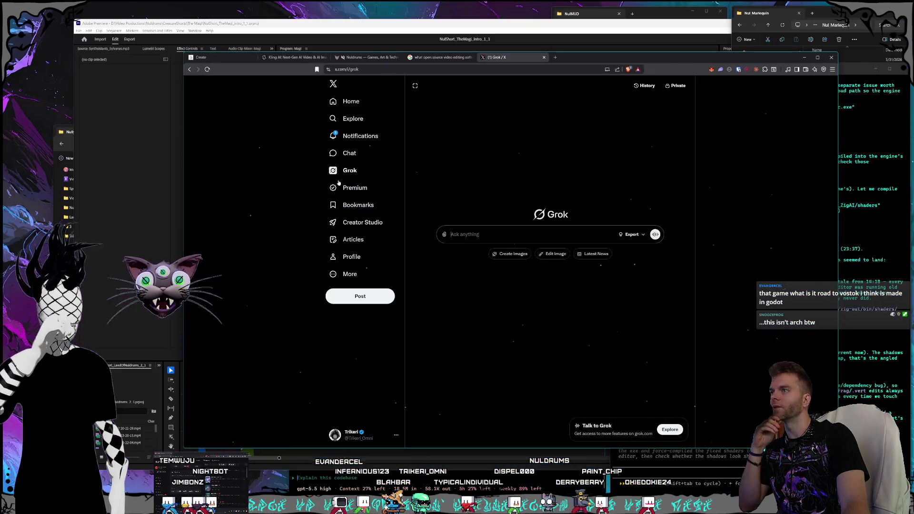
Switch to the Kling AI video generation tab, reposition its window, then bring the video editor forward
click(295, 57)
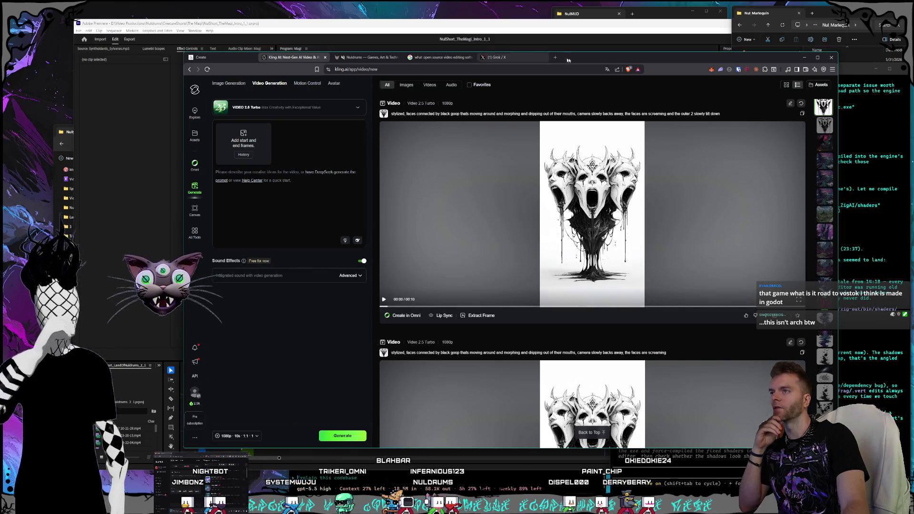
drag(568, 60, 589, 45)
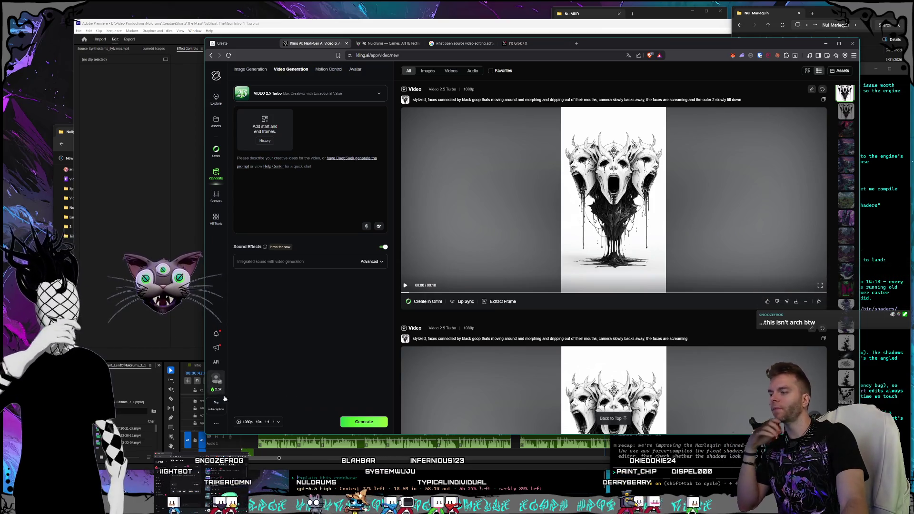
click(198, 395)
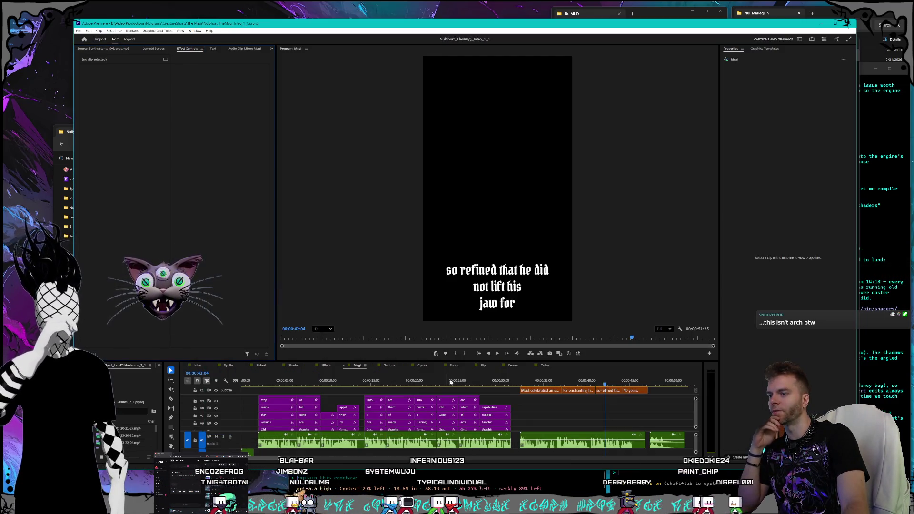
Zoom the Magi timeline out and scrub through its captions, ending on the Penn Drusus caption
key(minus)
key(minus)
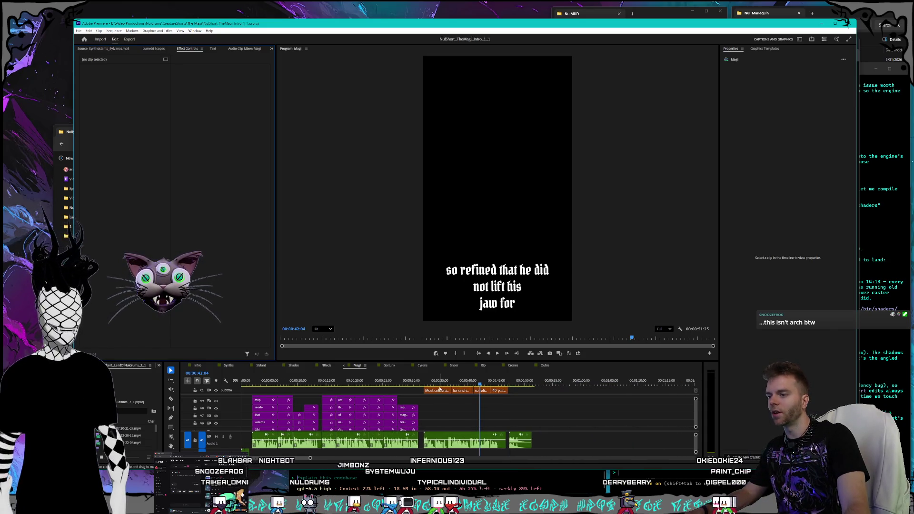
click(407, 382)
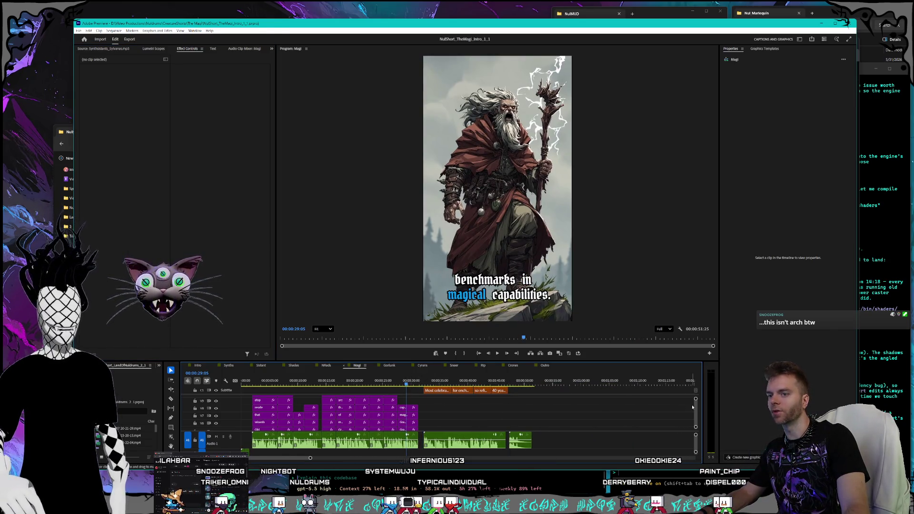
scroll(693, 408, down, 5)
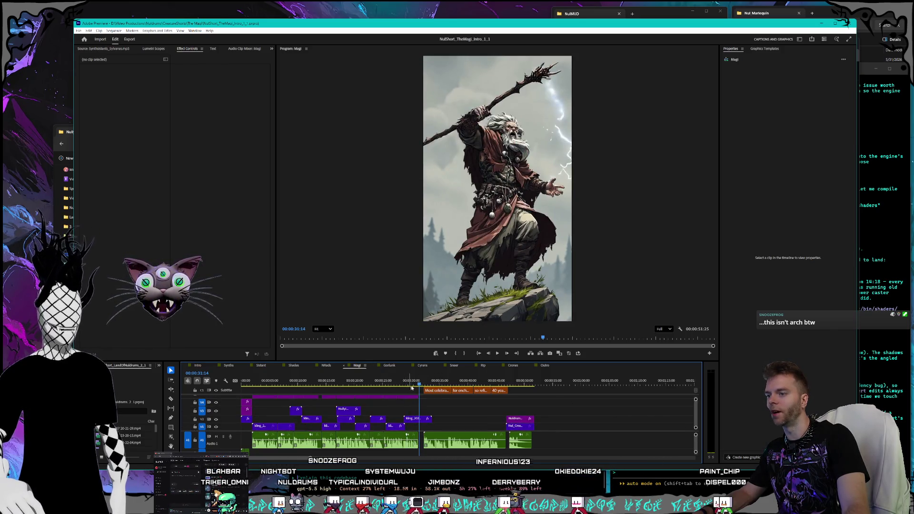
click(474, 383)
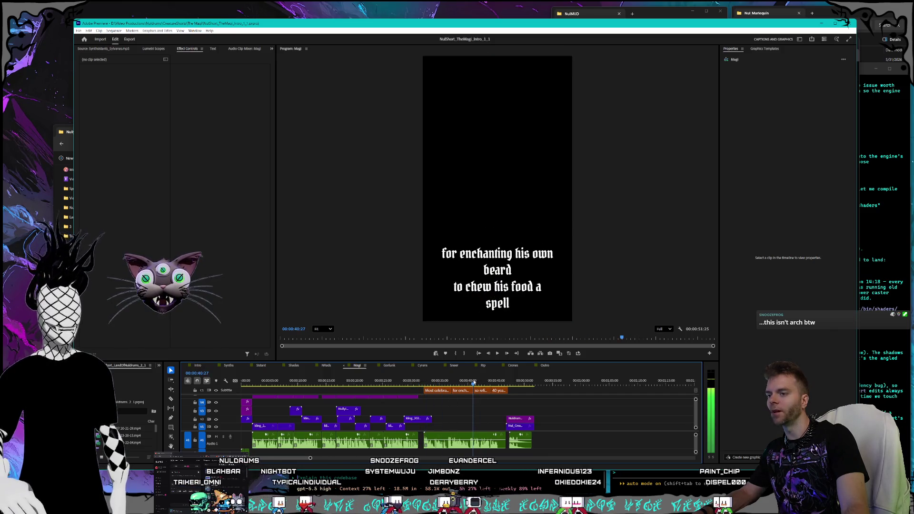
click(452, 382)
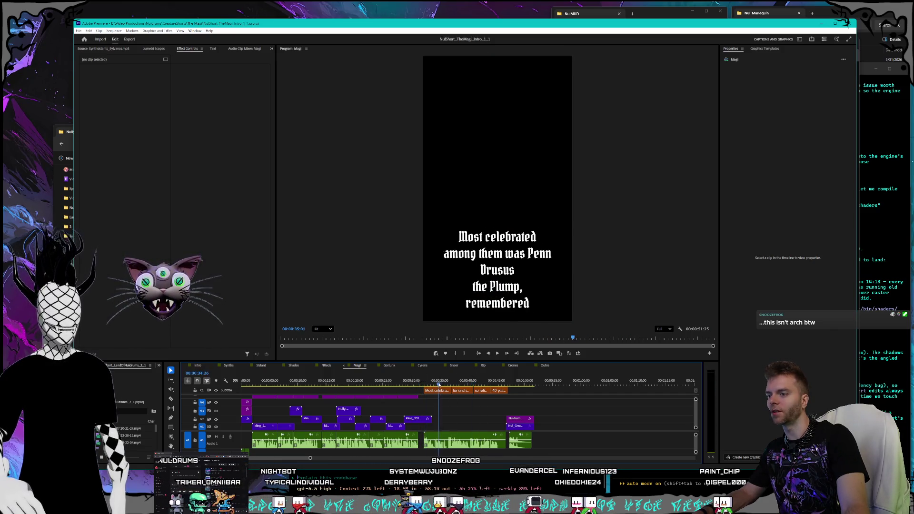
Open the Gorlunk sequence and marquee-select its three subtitle clips, then switch to the terminal
click(389, 365)
scroll(493, 411, down, 5)
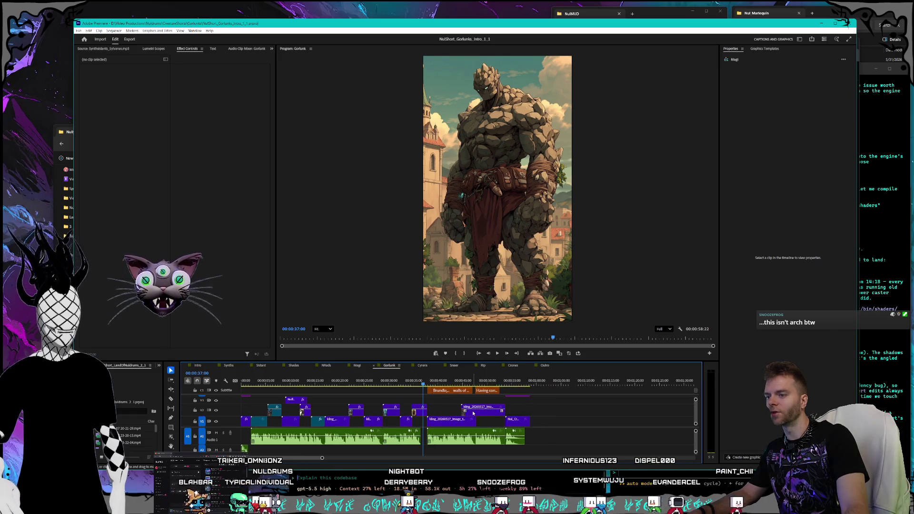
drag(505, 389, 429, 390)
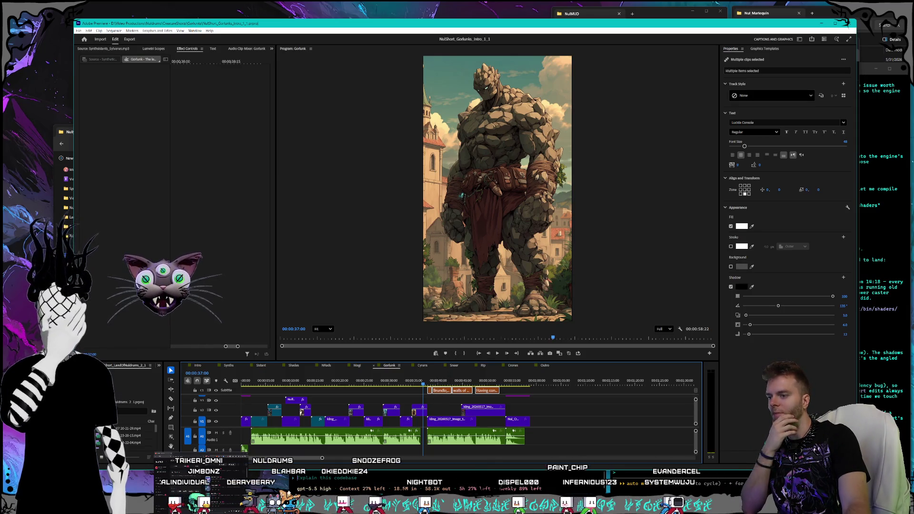
key(alt+Tab)
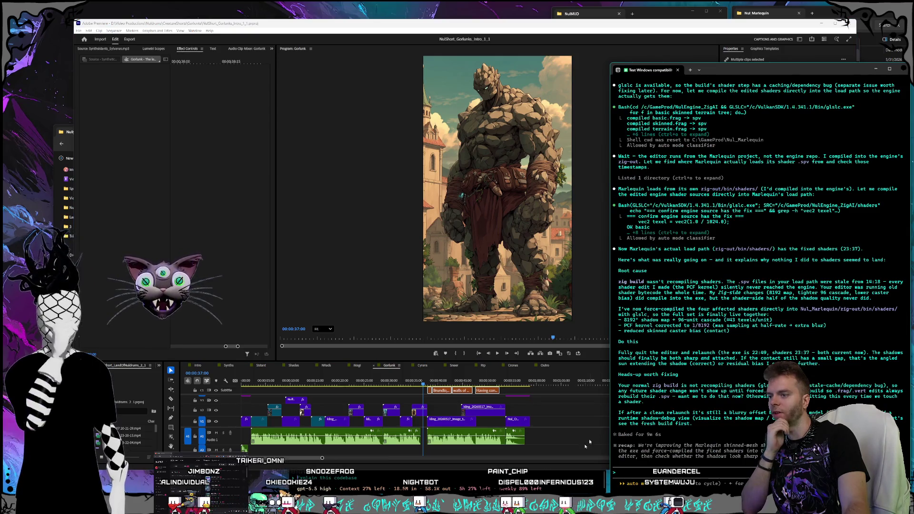
Cycle past the terminal and Kling AI windows, then bring the Premiere Pro Gorlunk edit back in front
key(alt+Tab)
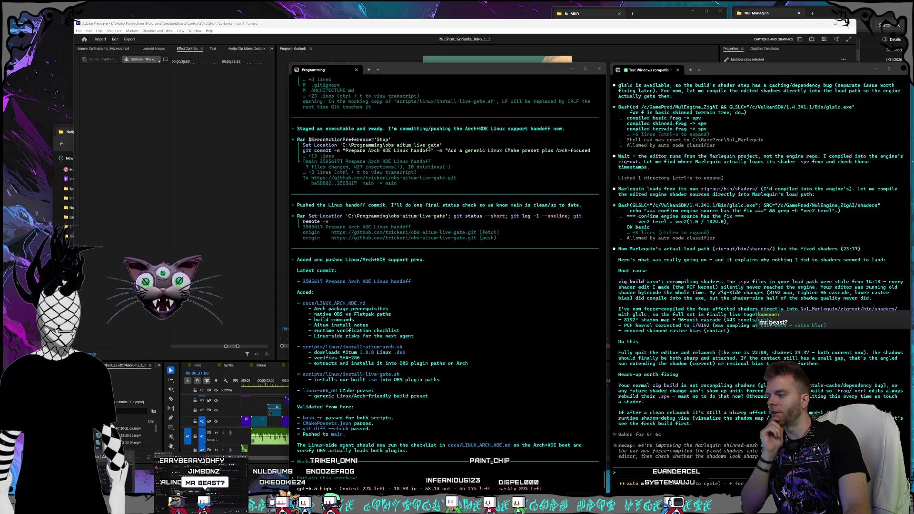
key(alt+Tab)
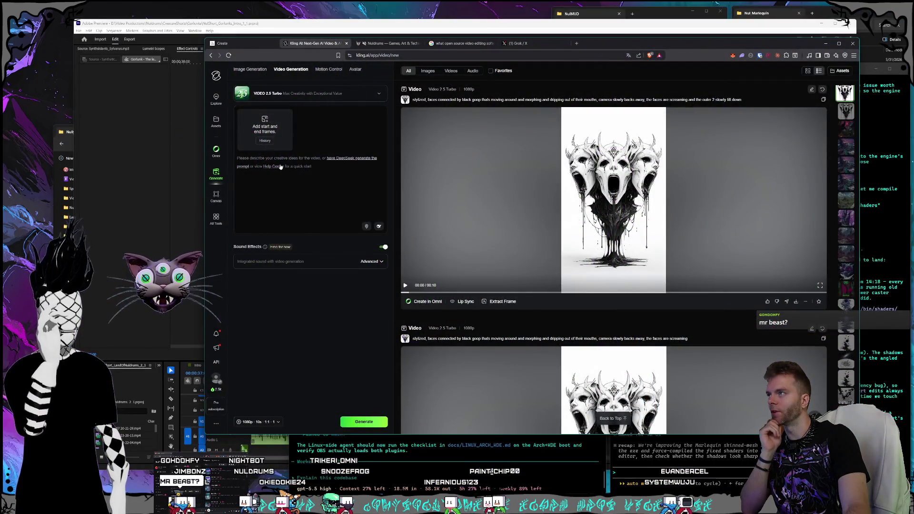
mouse_move(619, 38)
mouse_down()
mouse_move(619, 16)
mouse_move(605, 16)
mouse_up()
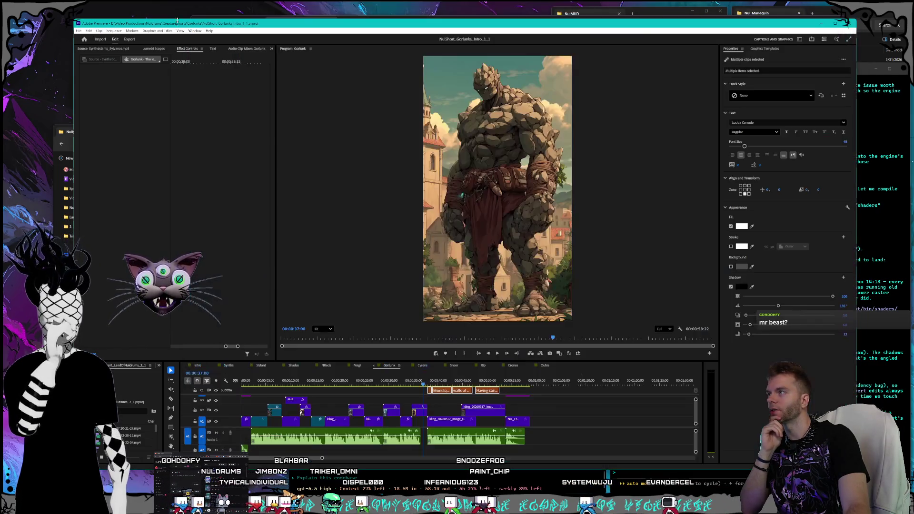
click(177, 26)
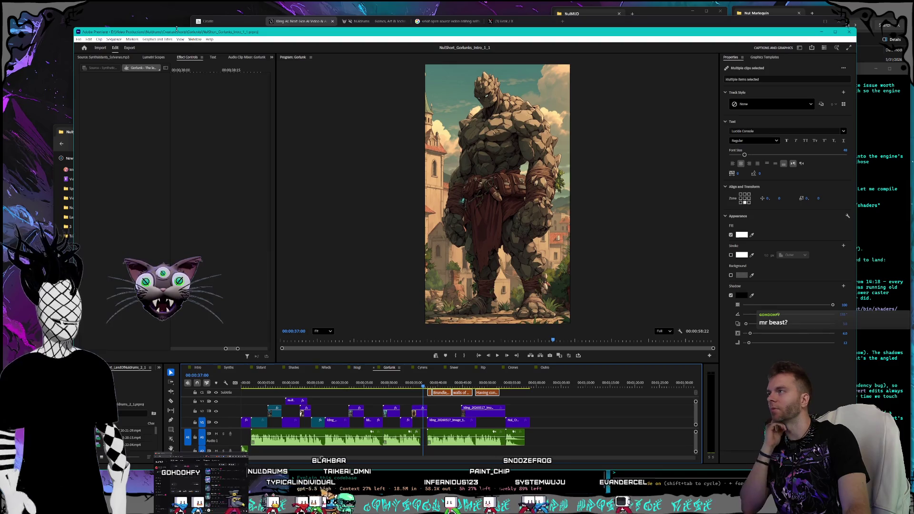
Nudge the Premiere window down and right, then switch to OBS Studio with Alt+Tab
mouse_move(116, 33)
mouse_down()
mouse_move(133, 50)
mouse_move(125, 52)
mouse_up()
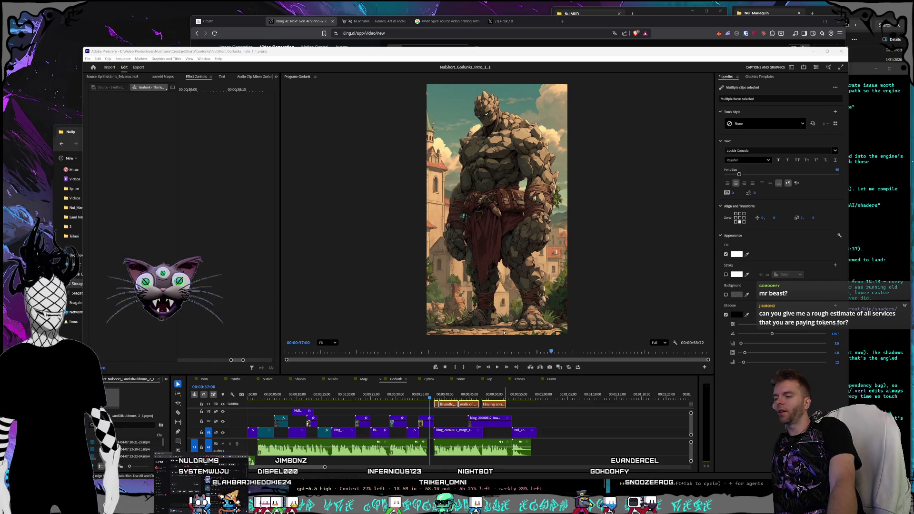
key(alt+Tab)
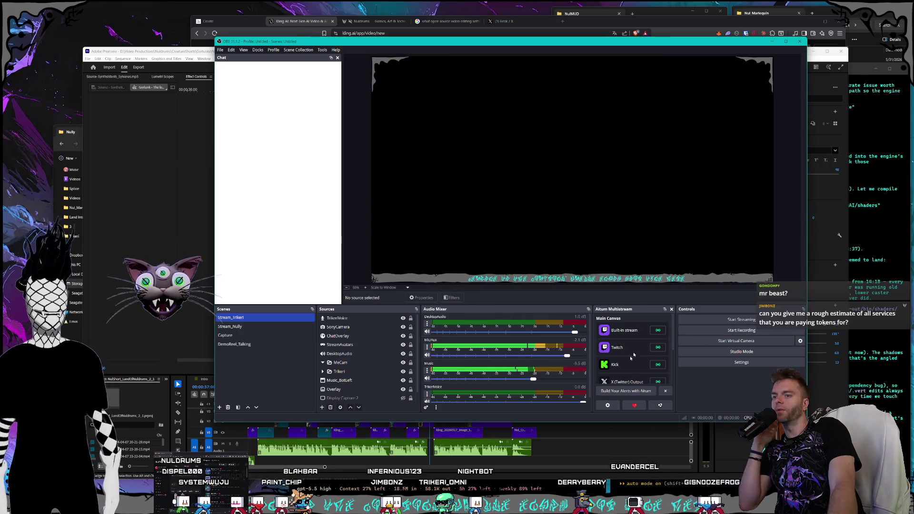
Open Tools > Preview Go Live Gate and review the per-platform stream titles
click(322, 50)
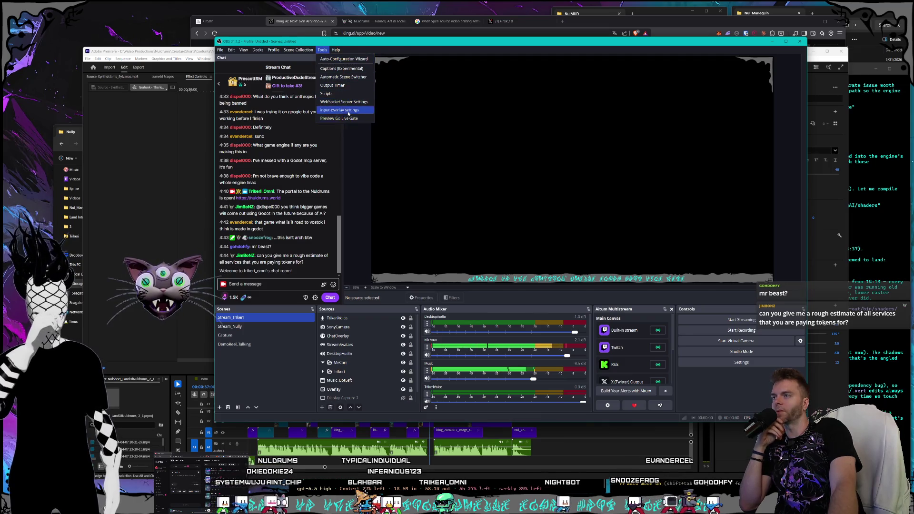
click(343, 119)
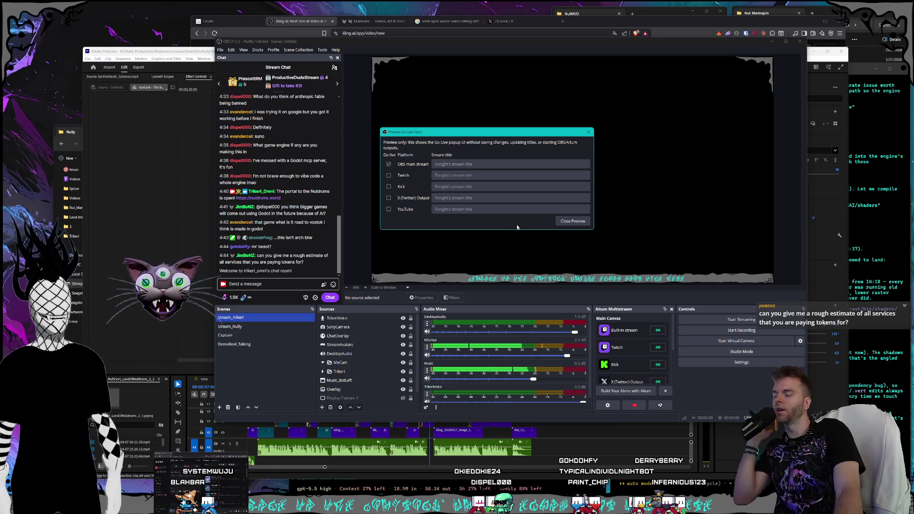
mouse_move(461, 136)
mouse_down()
mouse_move(466, 147)
mouse_move(482, 146)
mouse_up()
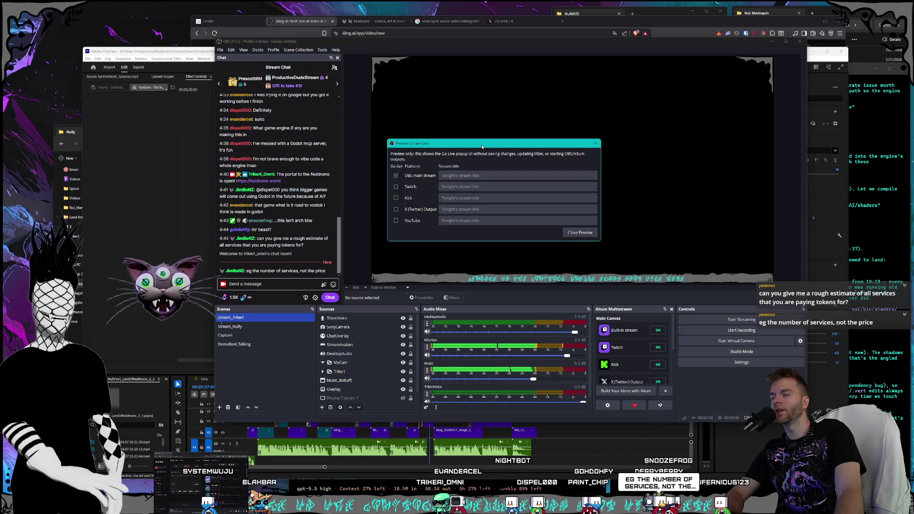
mouse_move(407, 146)
mouse_down()
mouse_move(387, 149)
mouse_move(416, 137)
mouse_move(408, 176)
mouse_move(413, 161)
mouse_move(442, 153)
mouse_up()
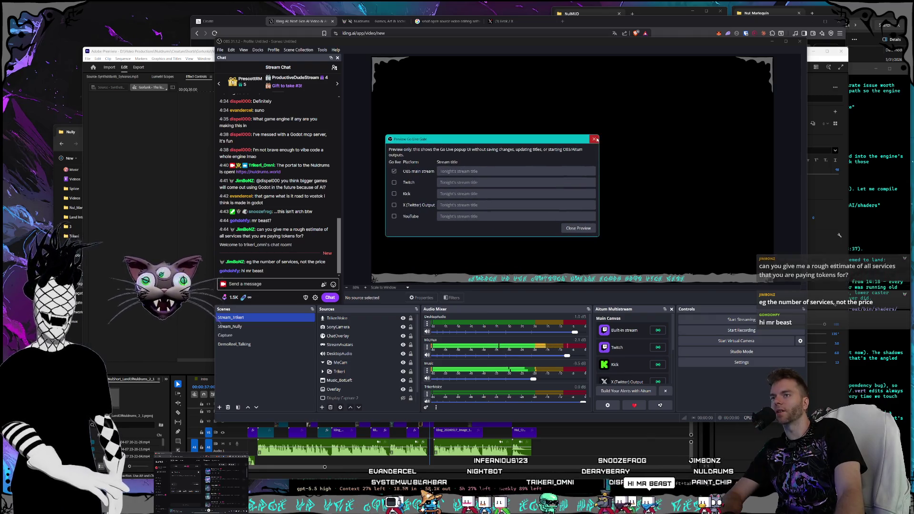
Close the Go Live gate preview, then close OBS Studio to return to Premiere
click(598, 140)
drag(741, 45, 729, 47)
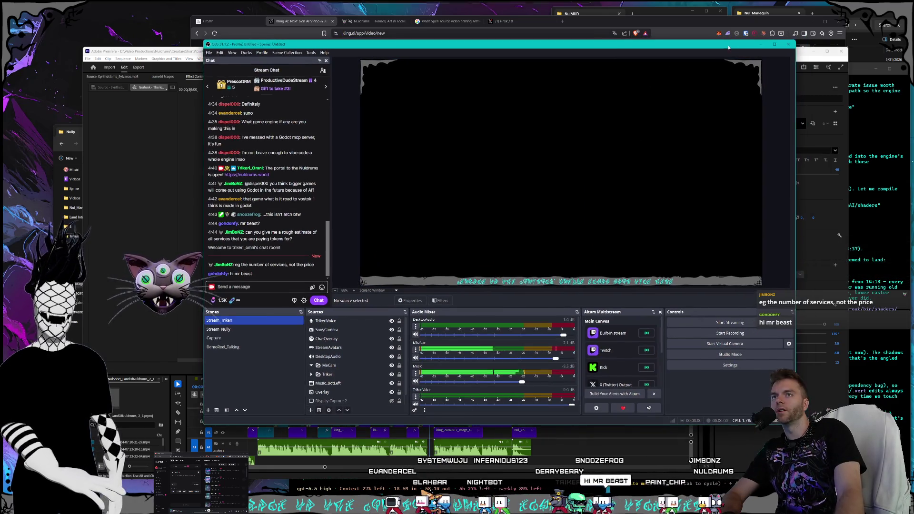
click(789, 45)
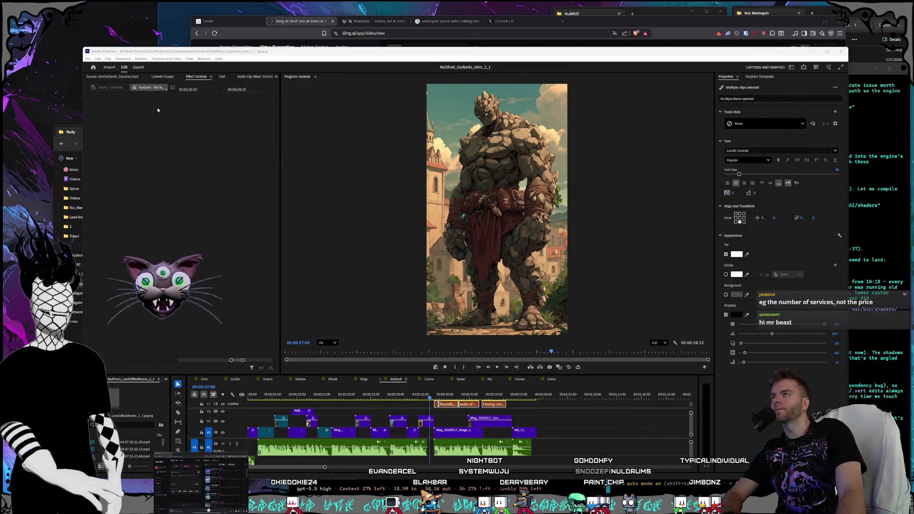
Nudge the Premiere window showing the Gorlunk intro edit, then bring the Nul_Marlequin folder view forward
drag(243, 54, 248, 53)
click(305, 4)
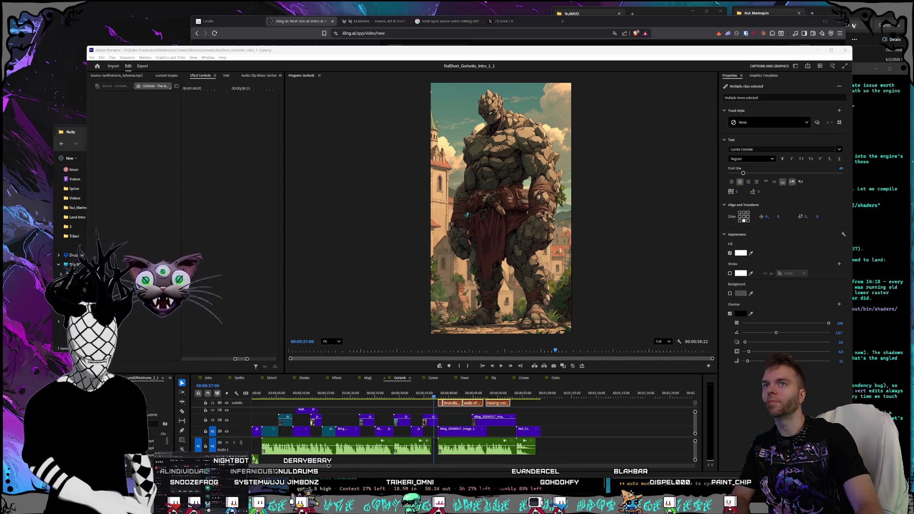
click(838, 8)
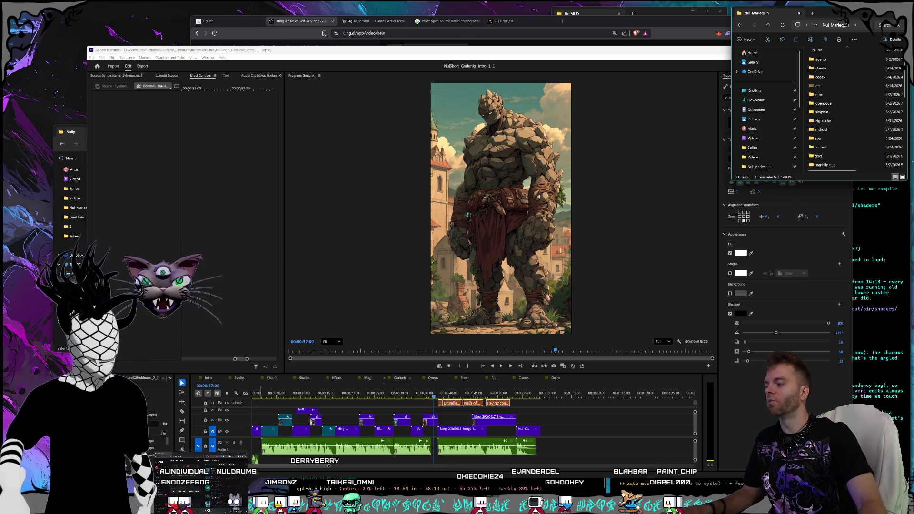
Open a new Explorer window and navigate to C:\GameProd\NulVision
key(super+e)
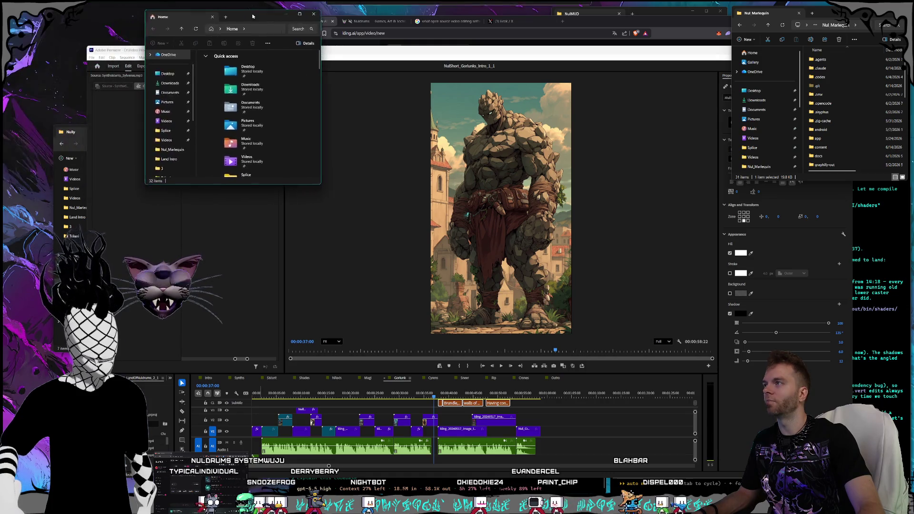
click(180, 107)
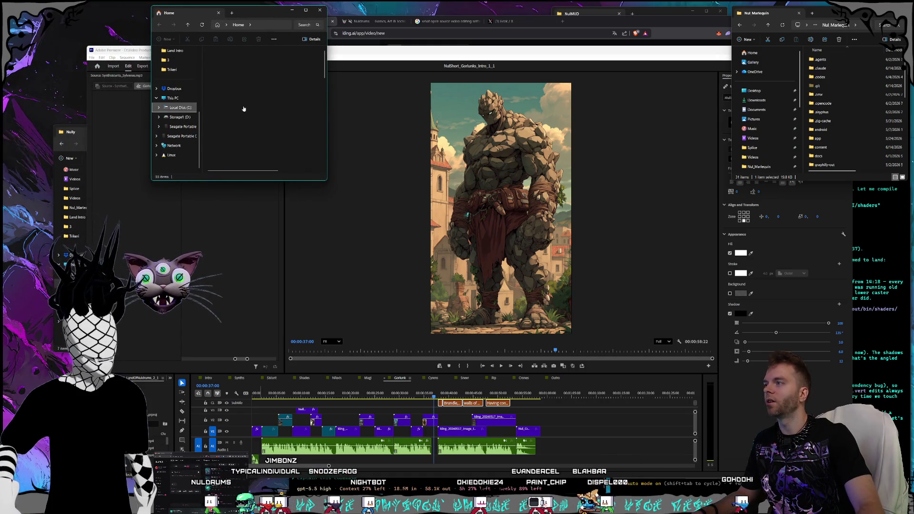
double_click(223, 76)
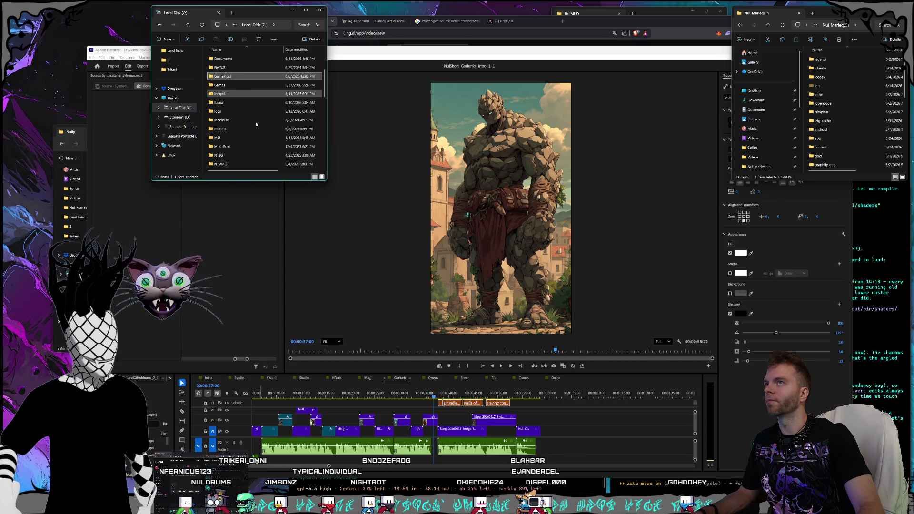
scroll(245, 100, down, 4)
scroll(250, 102, up, 2)
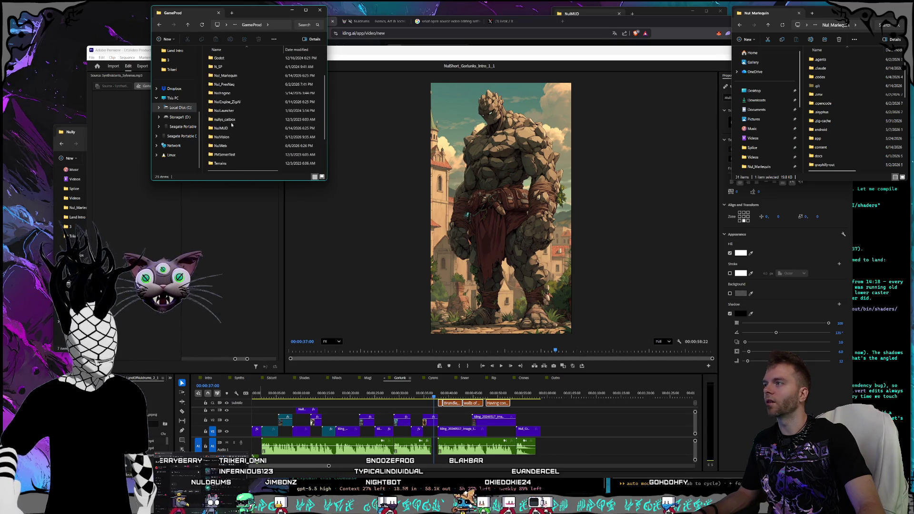
double_click(245, 138)
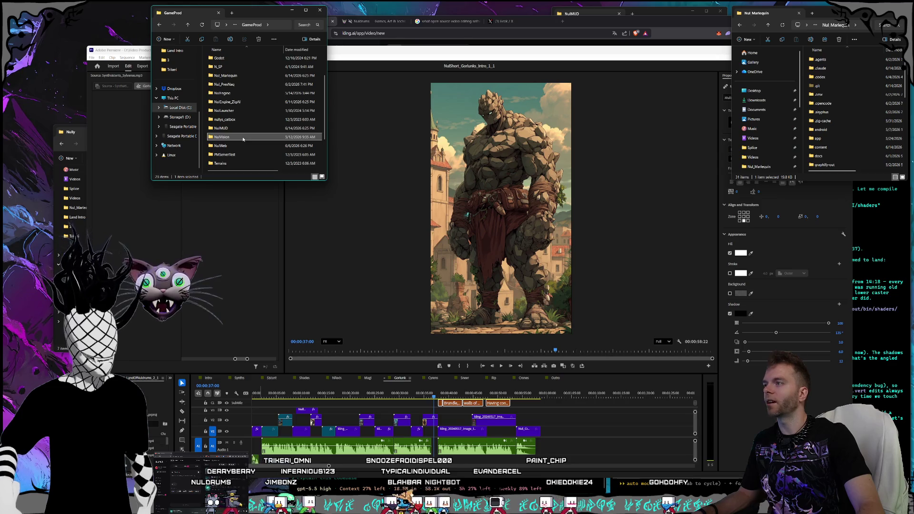
Launch the NulVision editor, rearrange its window, and drag Discord in from the left screen edge
double_click(230, 147)
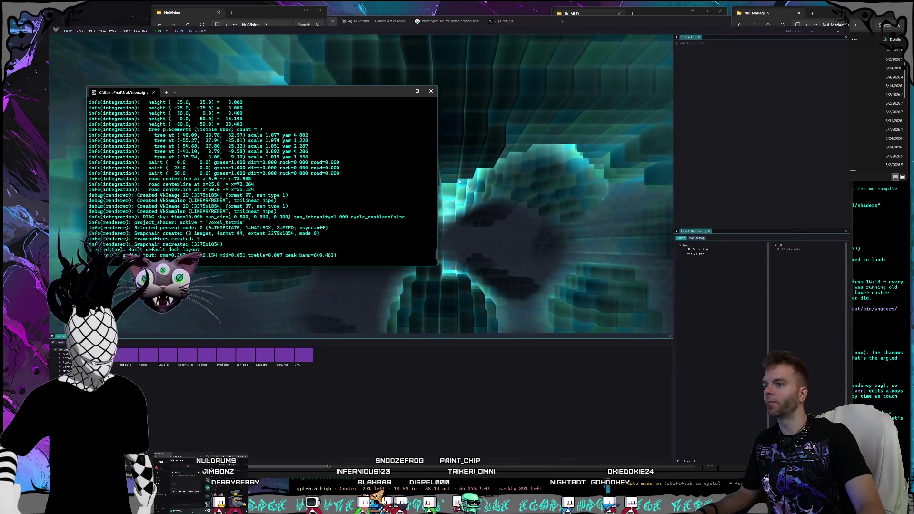
drag(261, 40, 292, 39)
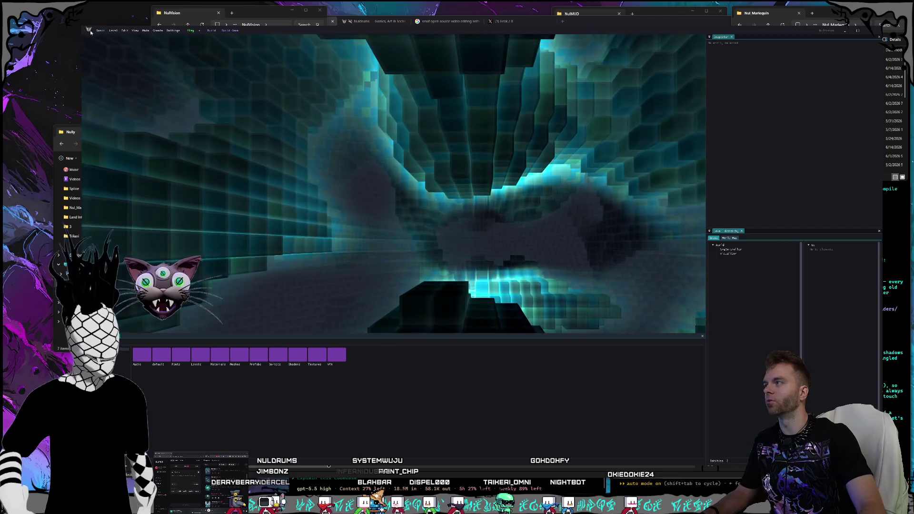
drag(82, 28, 123, 33)
drag(361, 37, 376, 41)
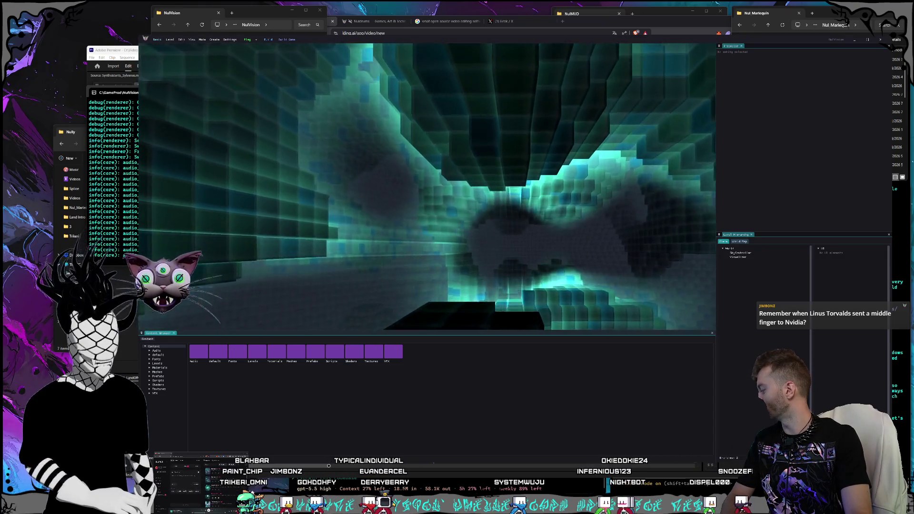
mouse_move(0, 195)
mouse_down()
mouse_move(242, 156)
mouse_move(282, 194)
mouse_move(294, 191)
mouse_move(198, 114)
mouse_move(165, 105)
mouse_up()
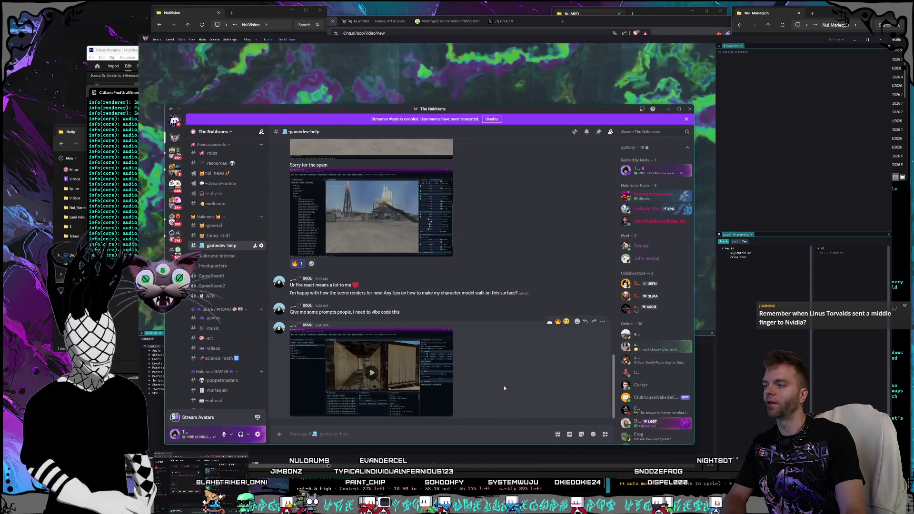
Scroll back through #gamedev-help and enlarge an engine screenshot, then close it
scroll(504, 388, up, 10)
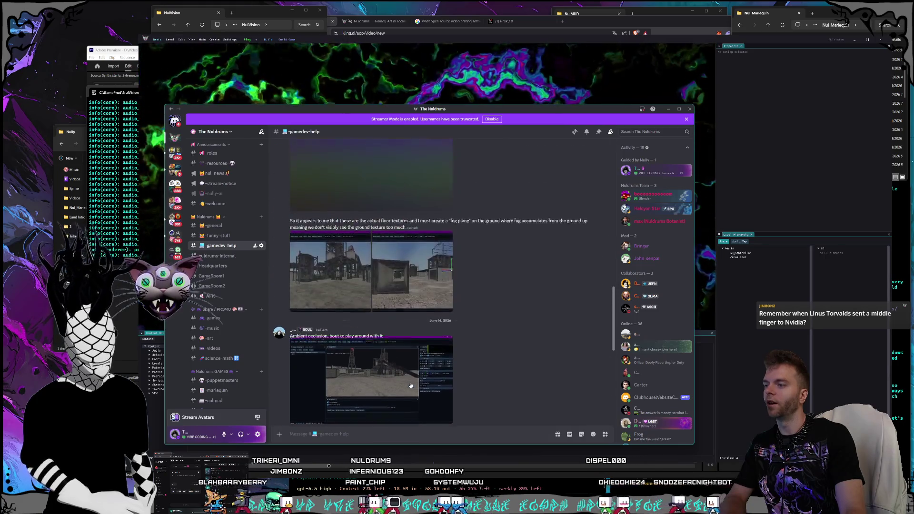
scroll(410, 386, up, 3)
scroll(395, 356, up, 2)
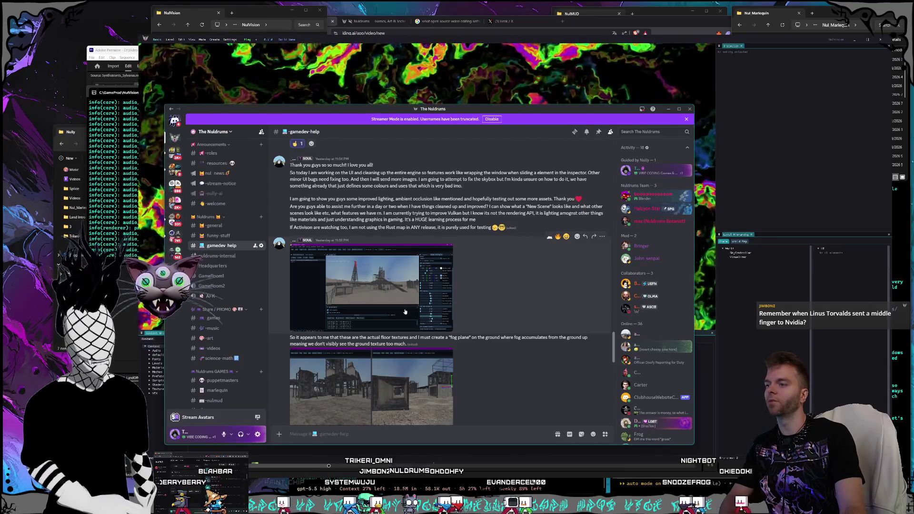
drag(373, 109, 395, 104)
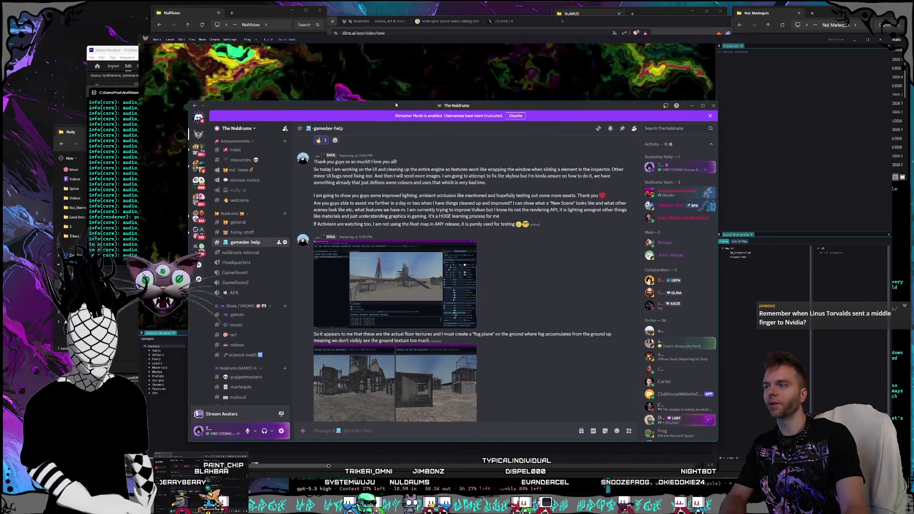
click(394, 303)
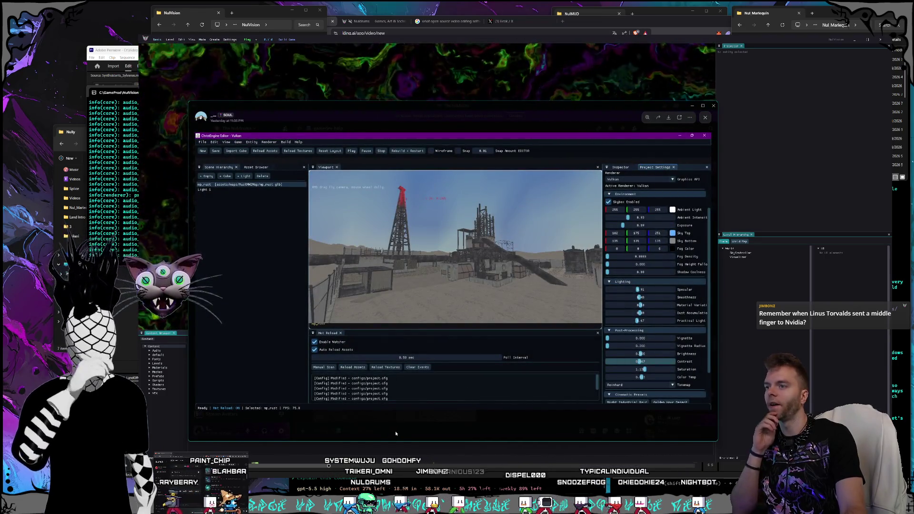
key(Escape)
Inspect the engine map screenshot at full size several times, then switch to the posted editor video
scroll(402, 303, down, 10)
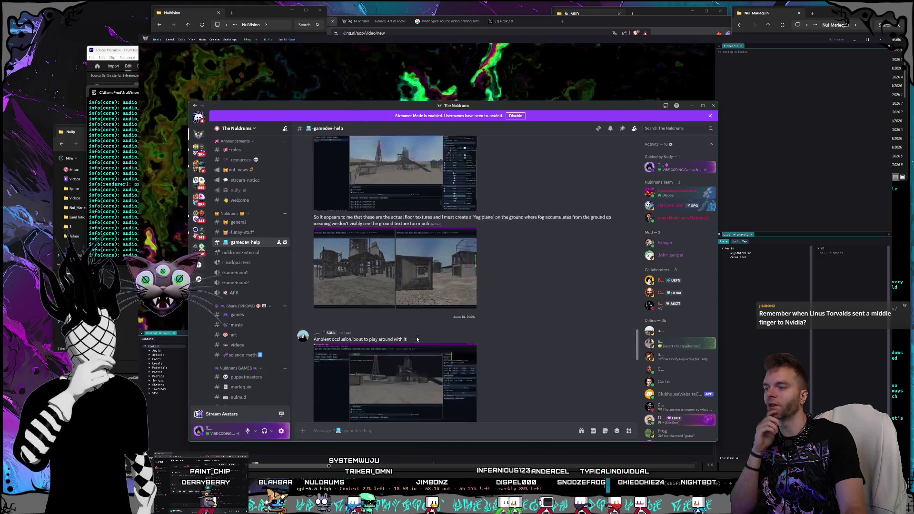
scroll(416, 343, up, 10)
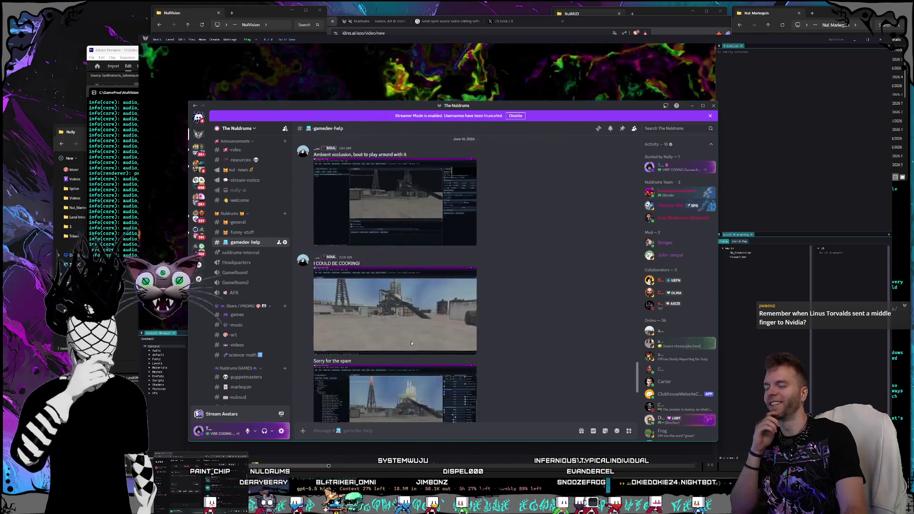
scroll(404, 302, up, 3)
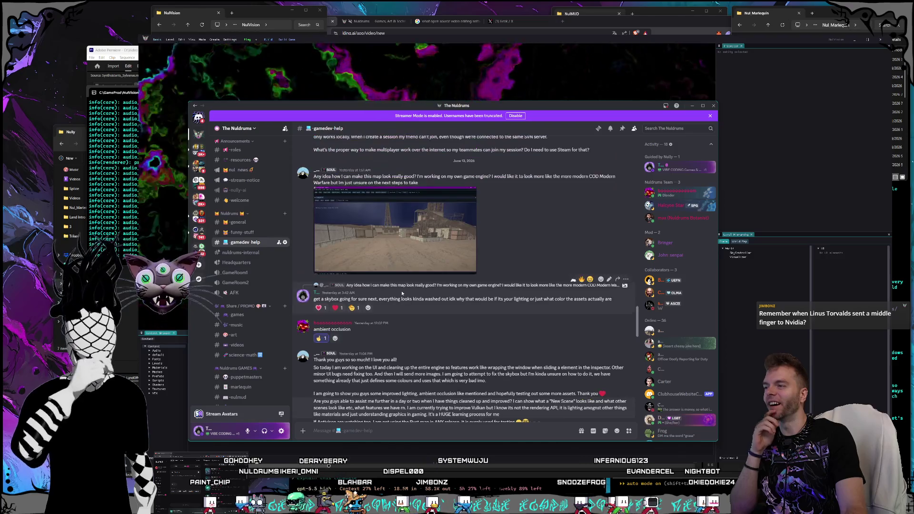
click(425, 244)
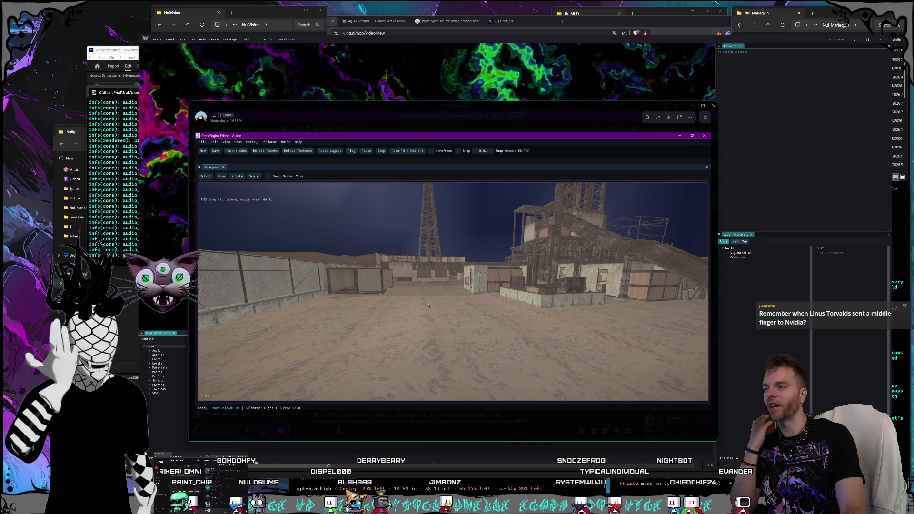
click(520, 436)
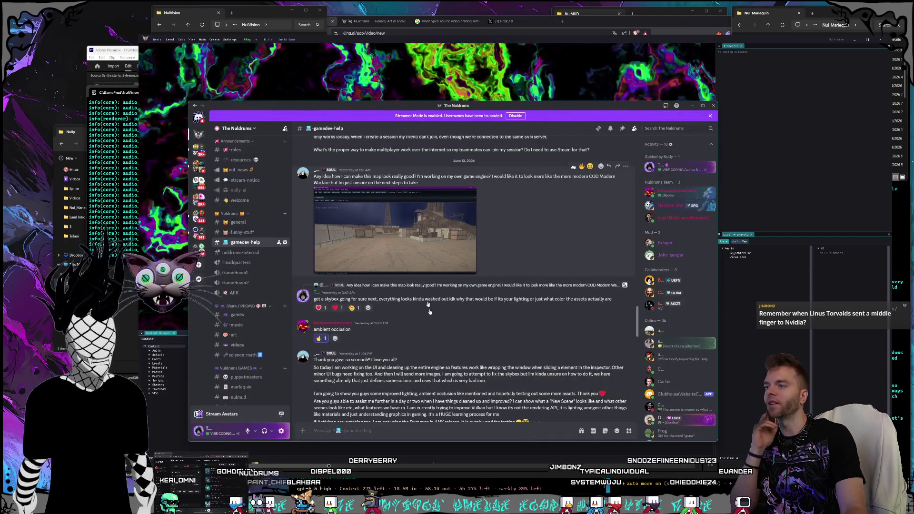
click(405, 238)
key(Escape)
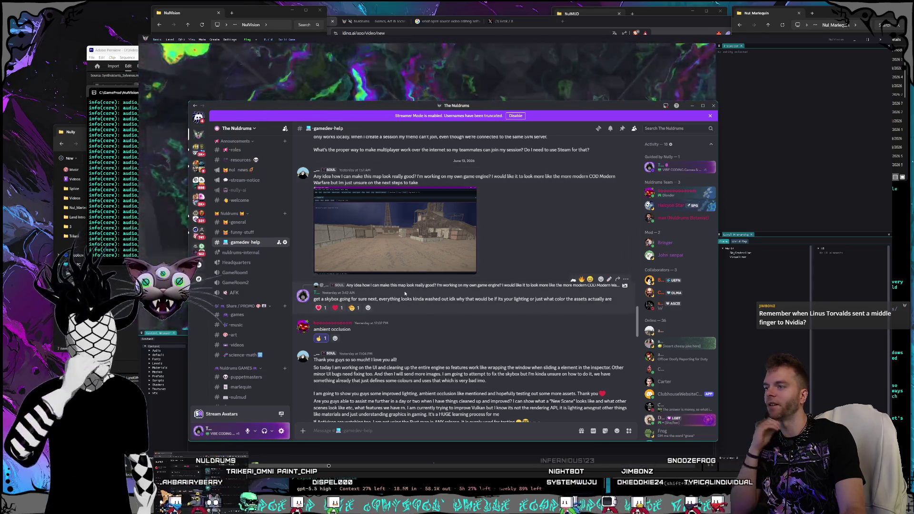
click(405, 238)
click(451, 435)
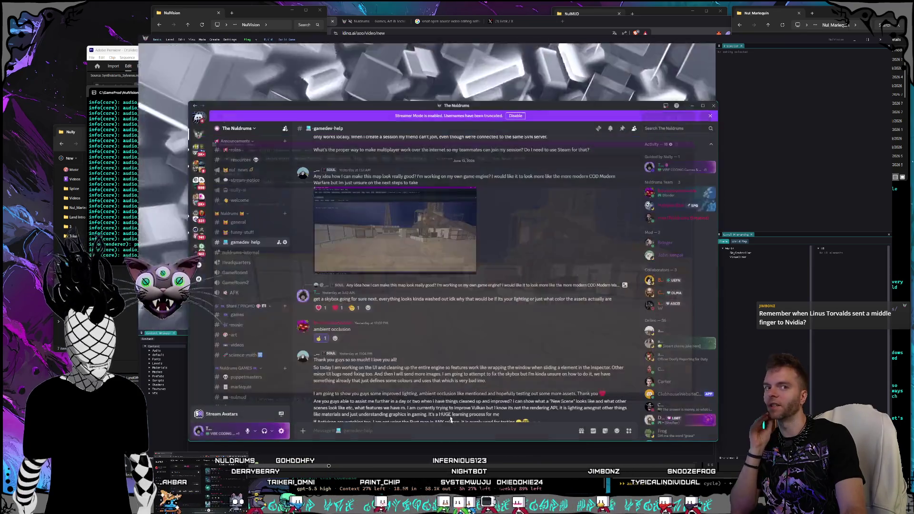
scroll(415, 257, up, 3)
scroll(415, 257, down, 10)
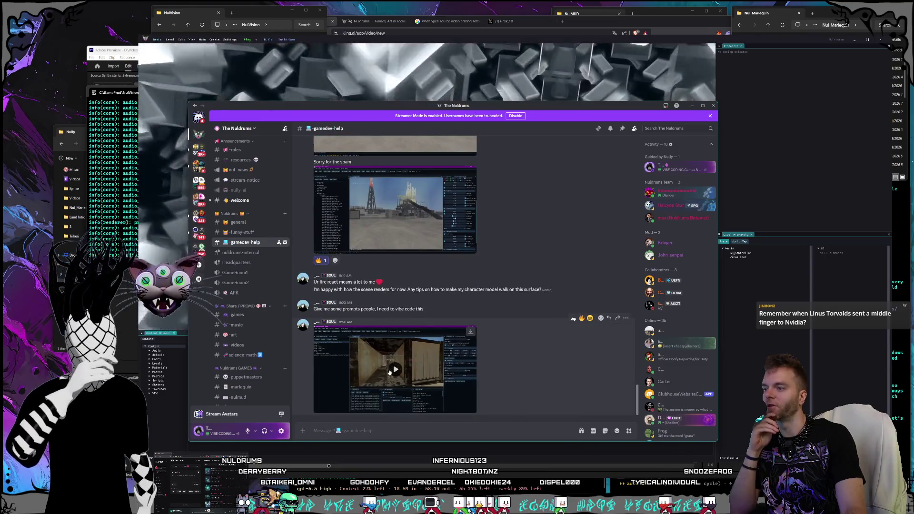
key(alt+Tab)
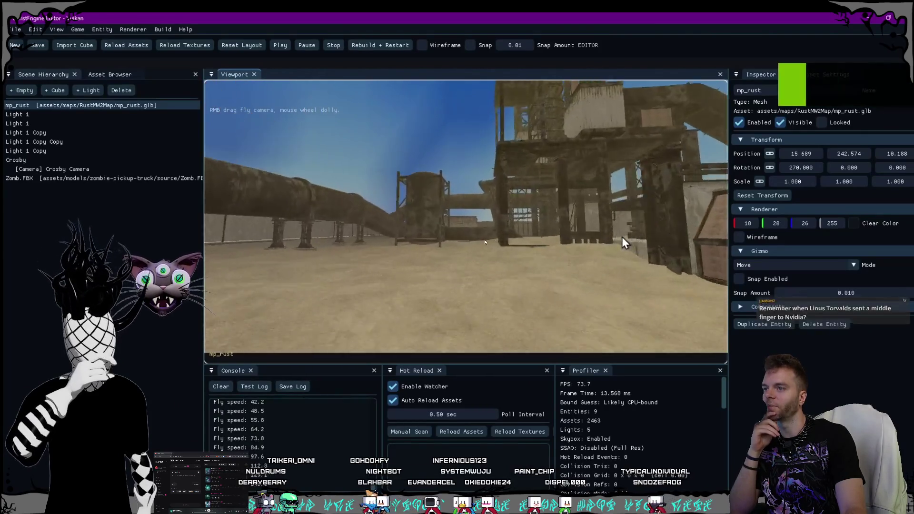
Watch the engine-editor video full-screen, exit it, and drag Discord off the left screen edge
key(F11)
mouse_move(624, 243)
mouse_down()
mouse_move(656, 247)
mouse_move(599, 300)
mouse_move(682, 234)
mouse_move(739, 256)
mouse_move(824, 257)
mouse_move(680, 267)
mouse_move(742, 245)
mouse_move(804, 250)
mouse_move(719, 236)
mouse_up()
key(F11)
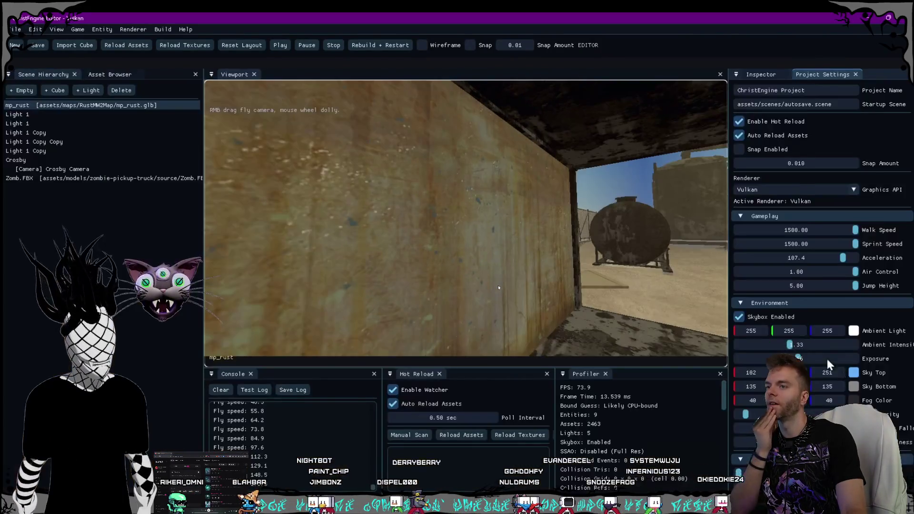
scroll(827, 357, down, 10)
click(745, 304)
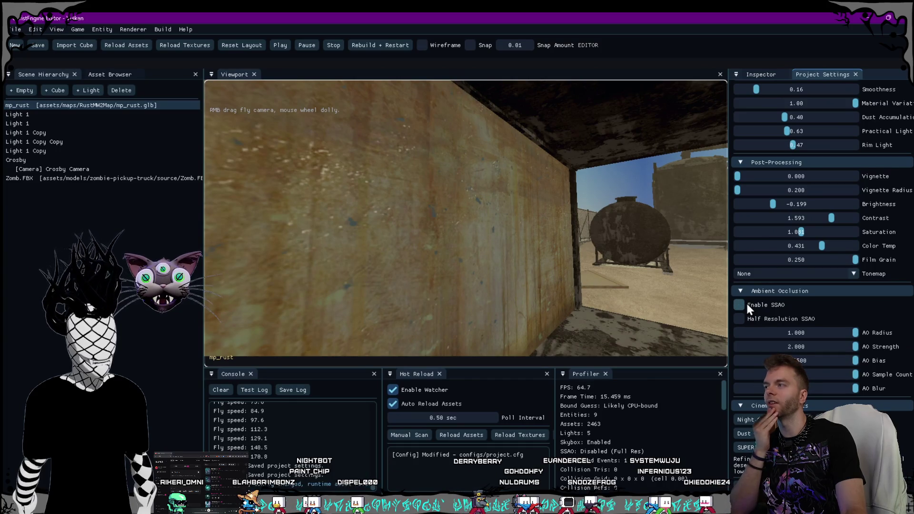
click(747, 319)
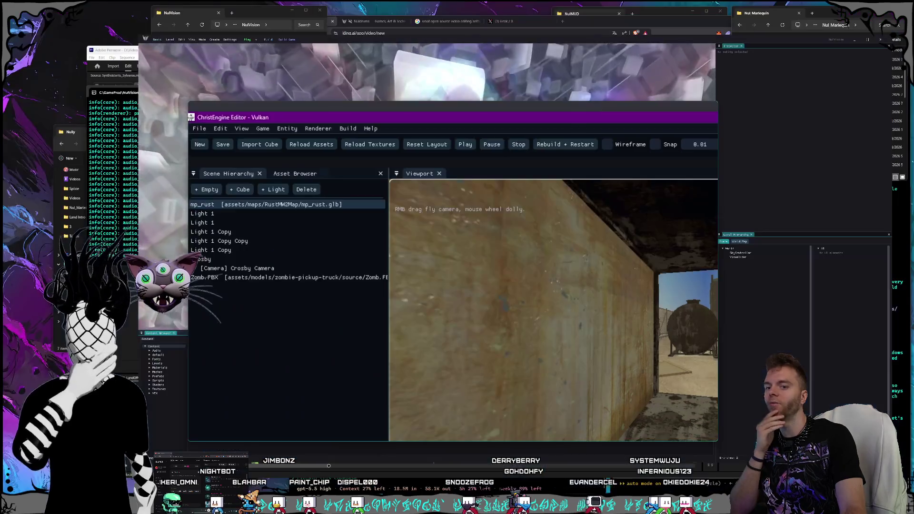
key(Escape)
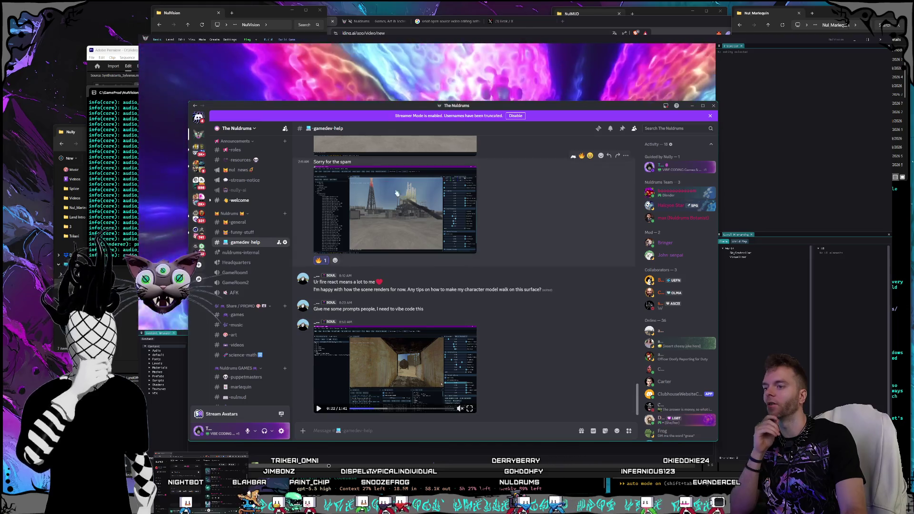
drag(378, 110, 0, 110)
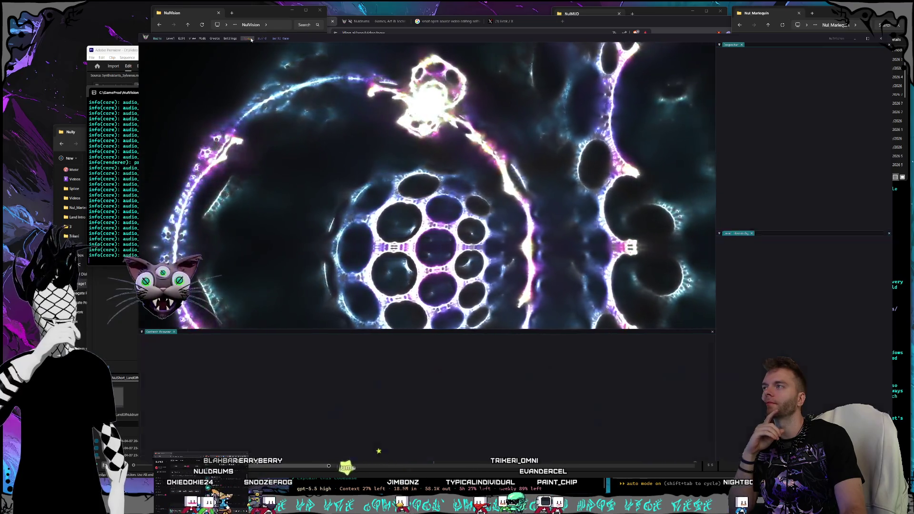
Play-test the NulVision scene for about 40 seconds, stop it, and close the NulVision window
click(248, 38)
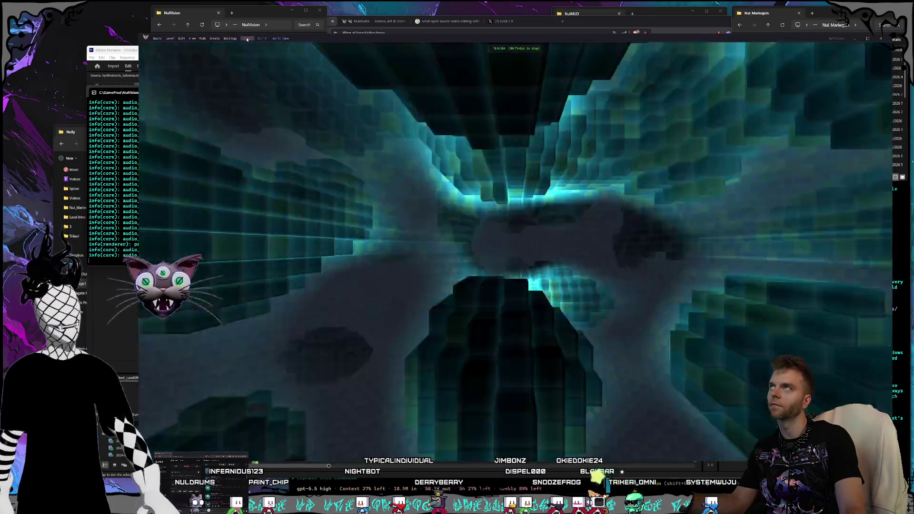
click(247, 39)
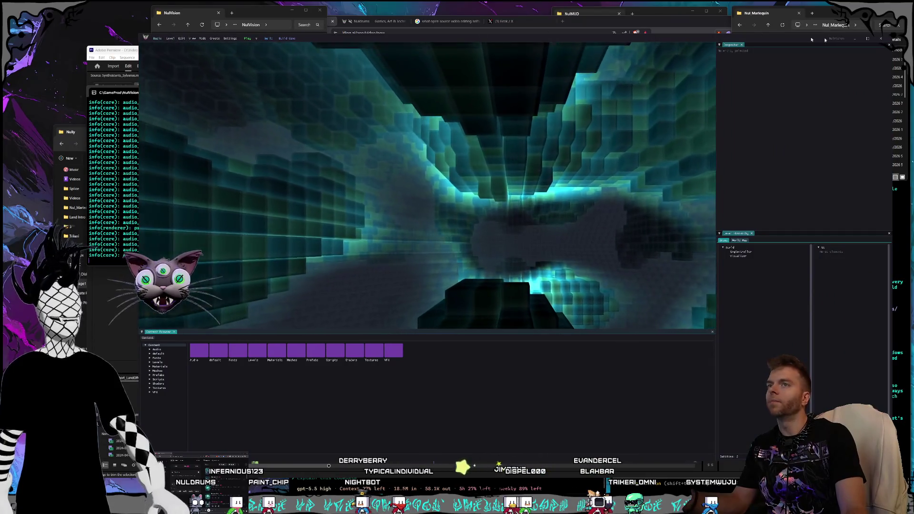
click(209, 12)
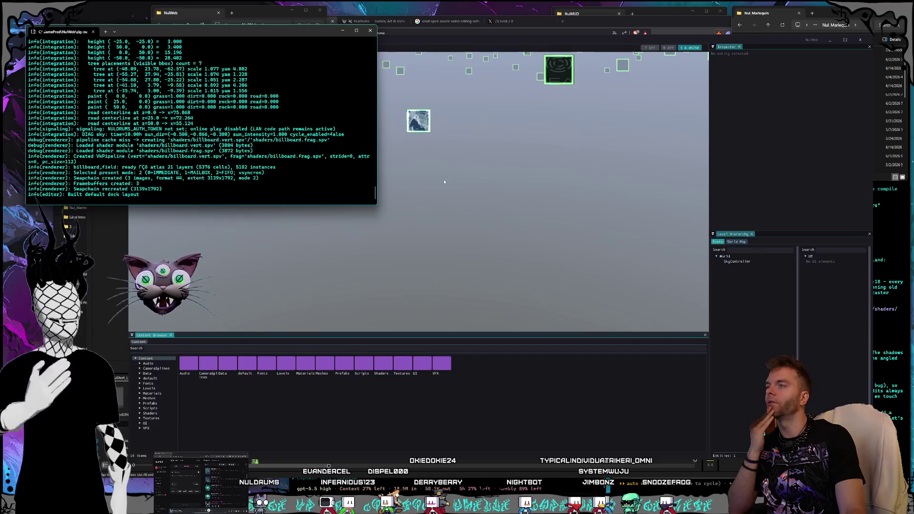
Focus the NulWeb editor and tilt the camera up over the website billboard field
click(393, 42)
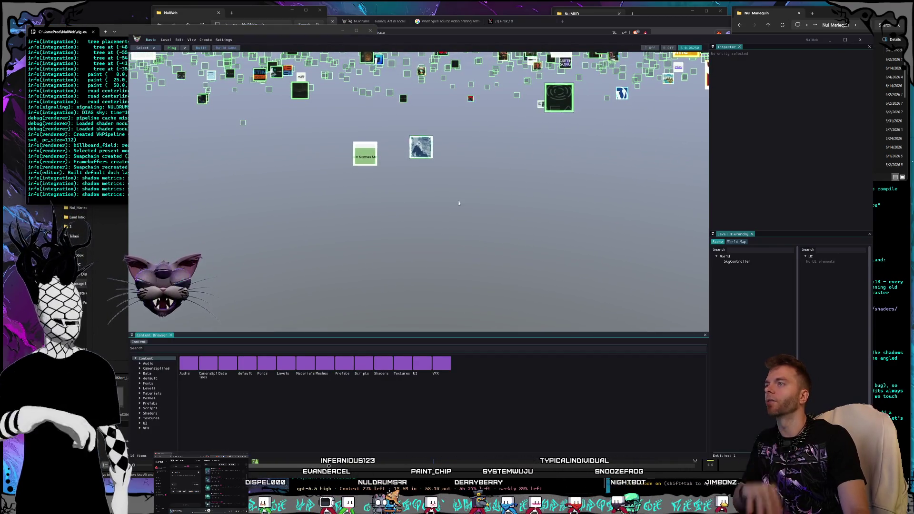
mouse_move(380, 172)
mouse_down()
mouse_move(380, 81)
mouse_move(380, 227)
mouse_move(464, 198)
mouse_up()
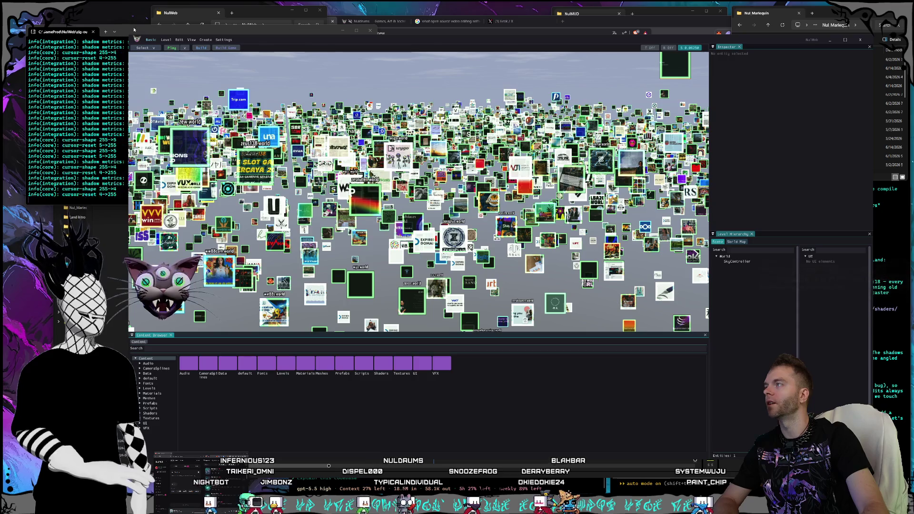
Check the console log, fly the camera right across the billboards, then close the NulWeb editor
drag(169, 30, 170, 39)
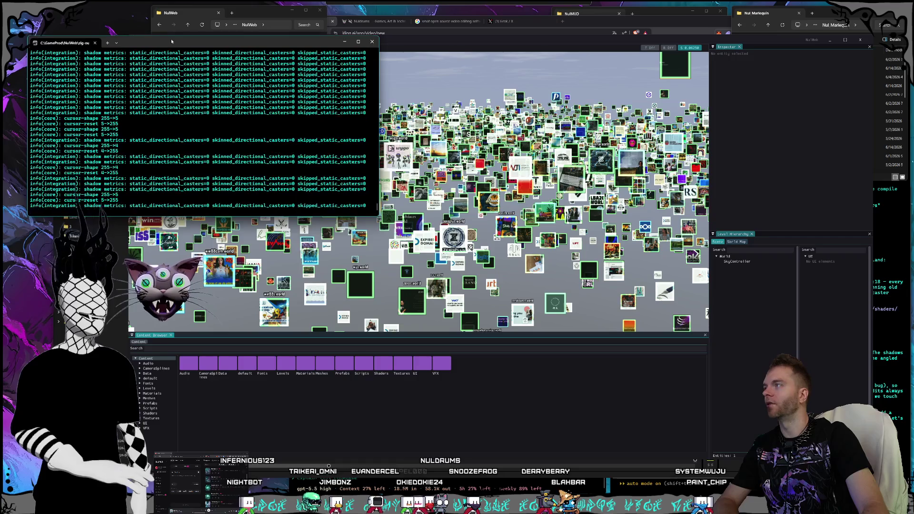
click(397, 37)
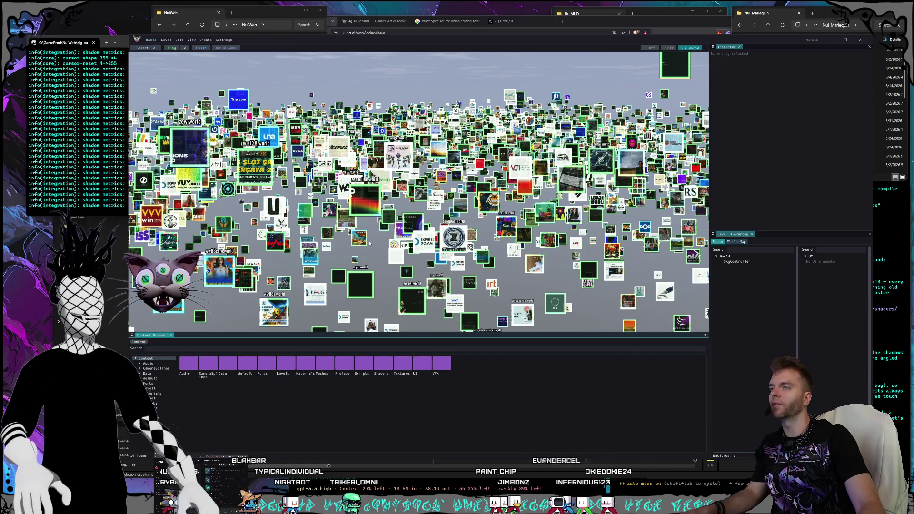
key(d)
key(d)
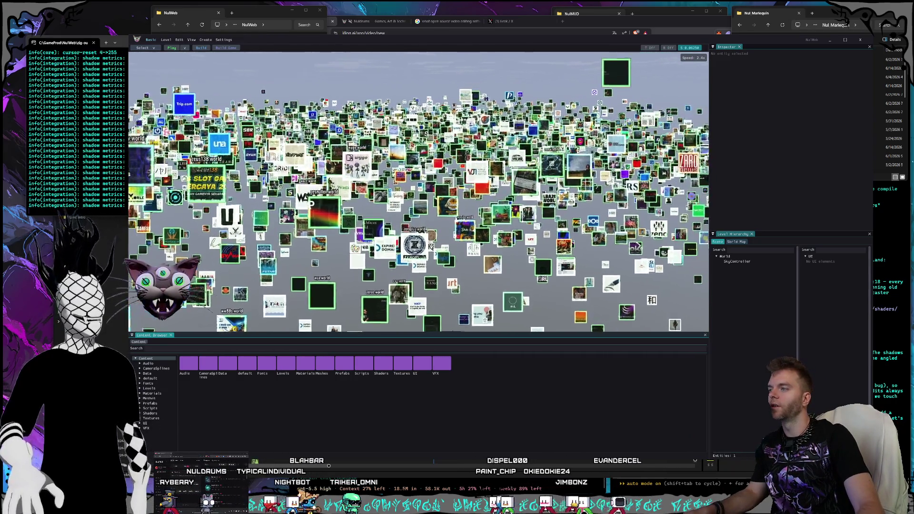
key(d)
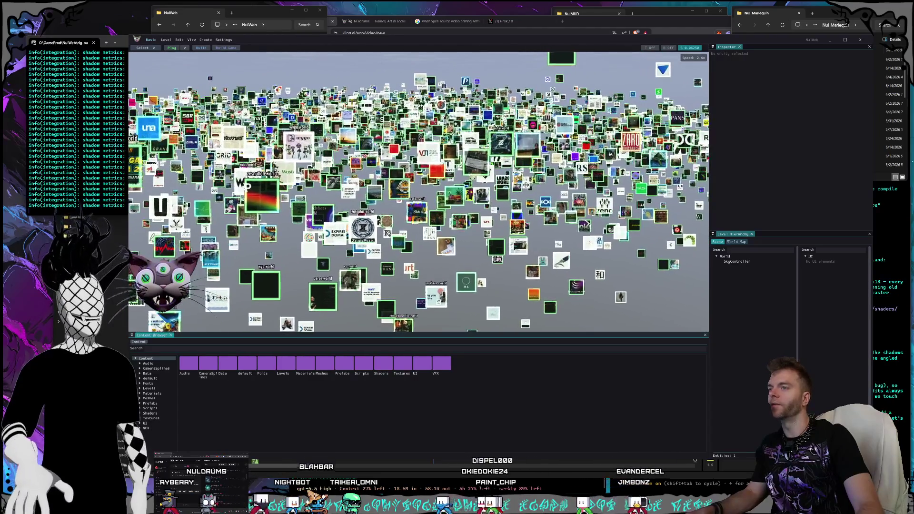
drag(863, 44, 868, 45)
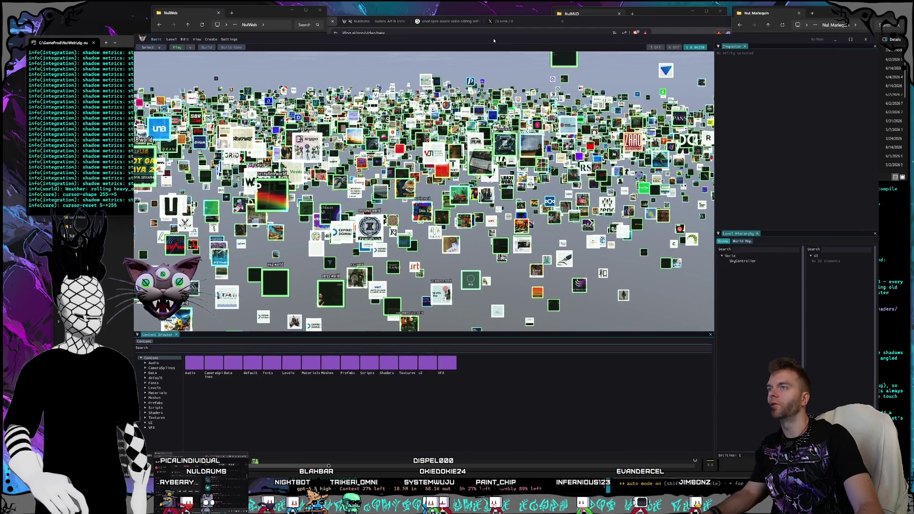
click(865, 42)
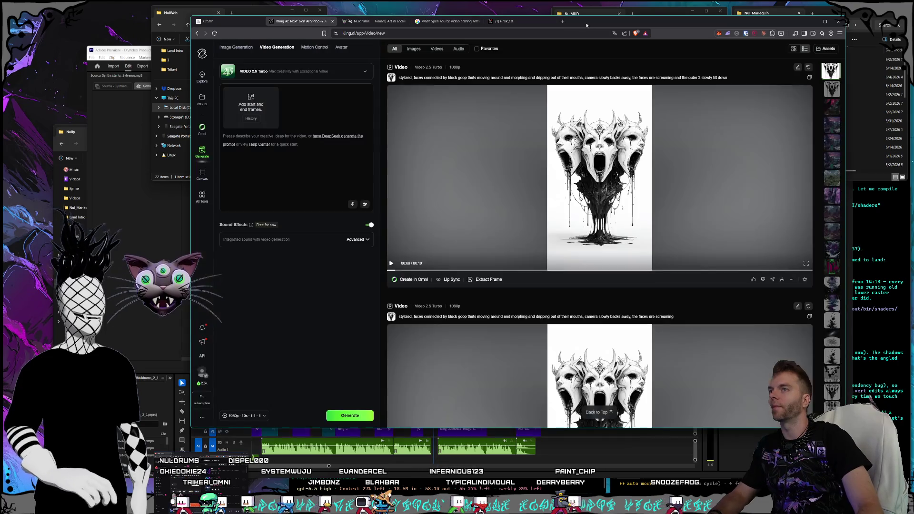
click(587, 25)
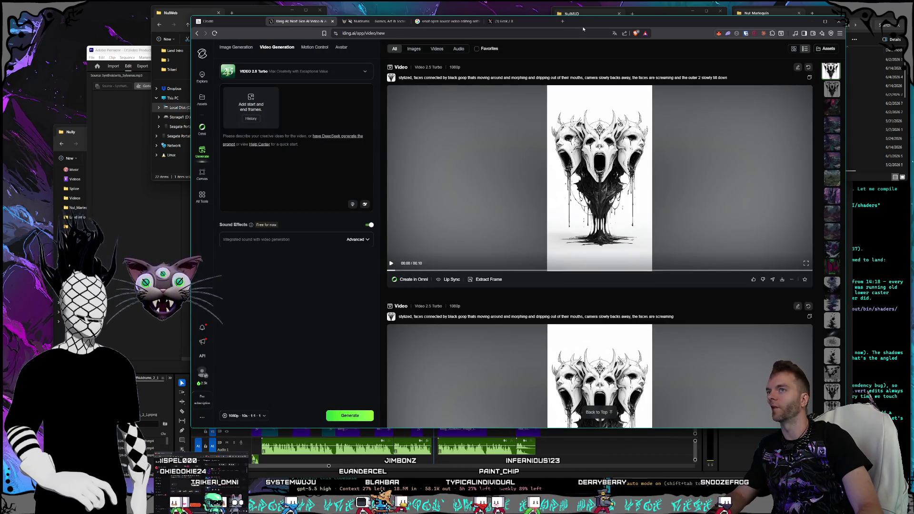
Reposition the Kling AI browser window, then switch to the Claude chat with the drafted message
drag(583, 29, 579, 34)
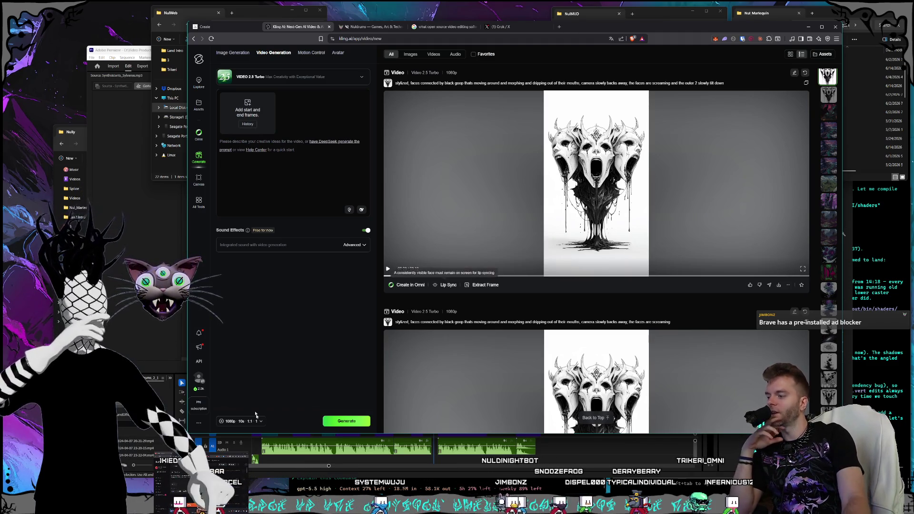
key(alt+Tab)
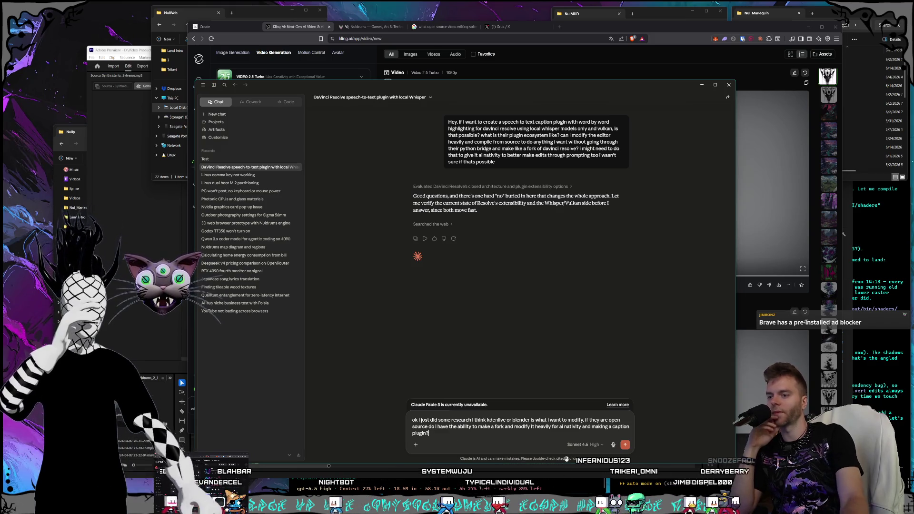
Switch the chat model to Opus 4.8 and send the Kdenlive-or-Blender forking question
click(579, 445)
mouse_move(577, 434)
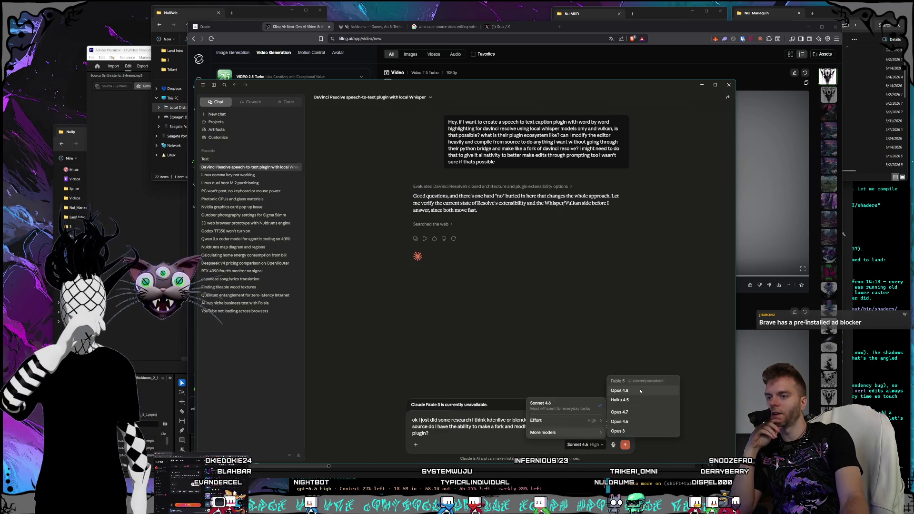
click(640, 391)
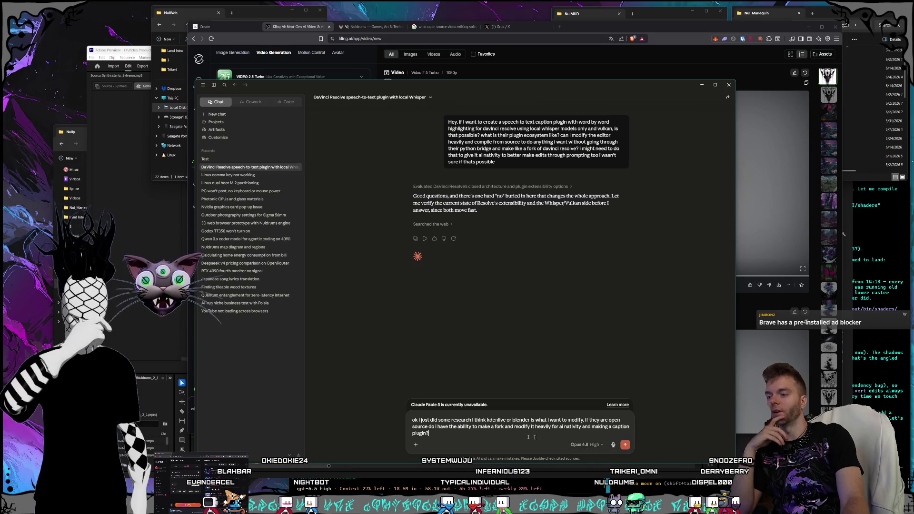
click(626, 445)
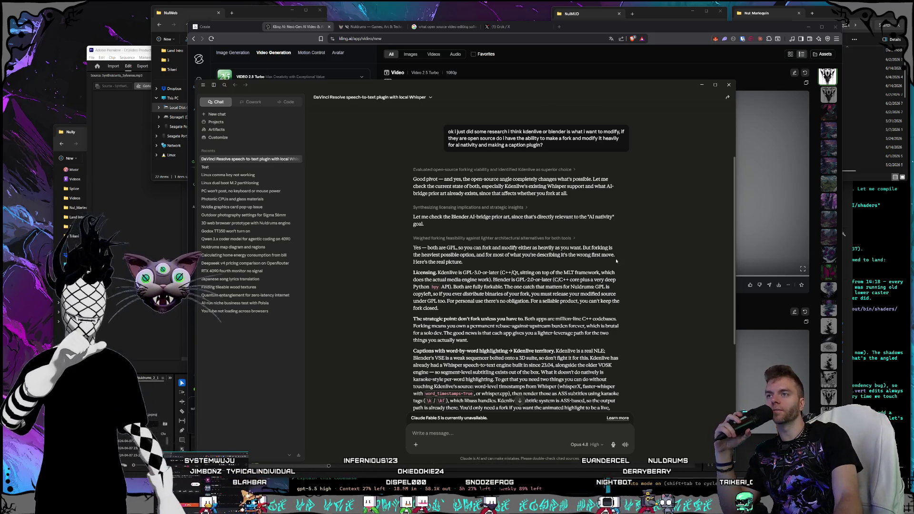
scroll(556, 283, up, 2)
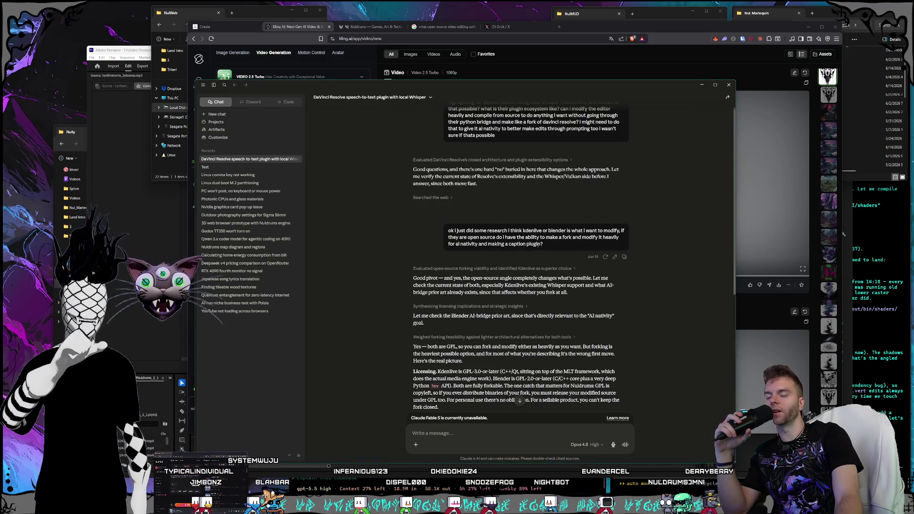
scroll(548, 257, up, 1)
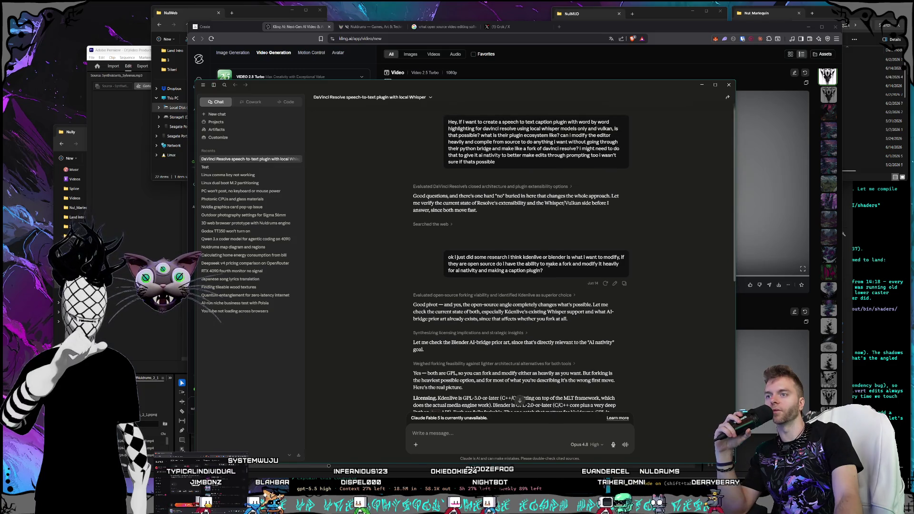
drag(548, 270, 476, 263)
click(475, 263)
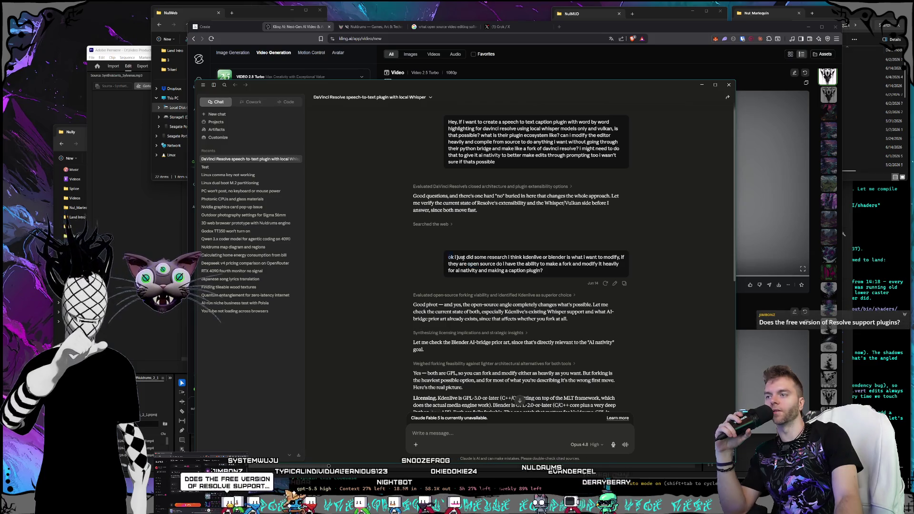
drag(448, 257, 564, 265)
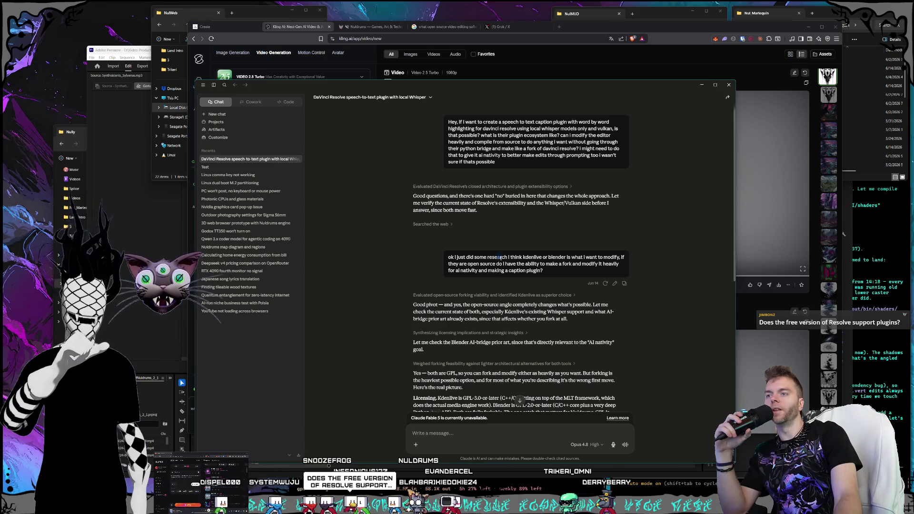
drag(499, 258, 534, 264)
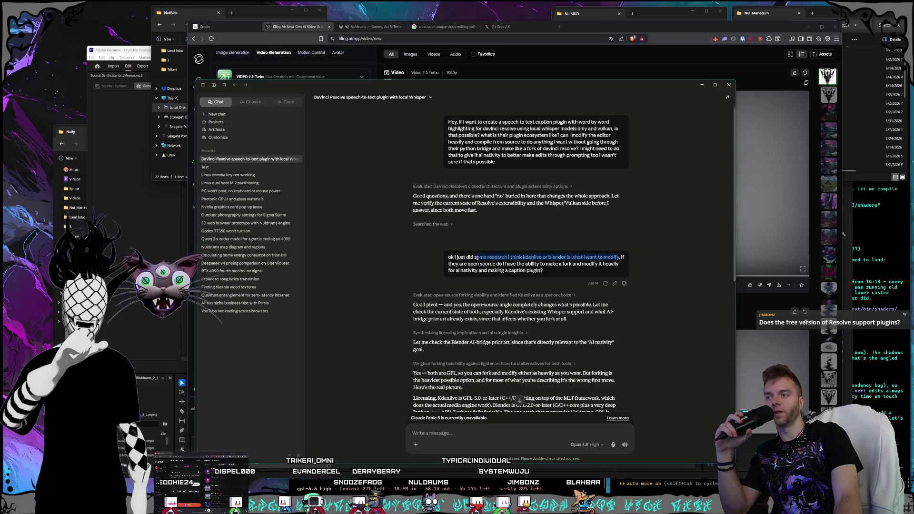
click(521, 258)
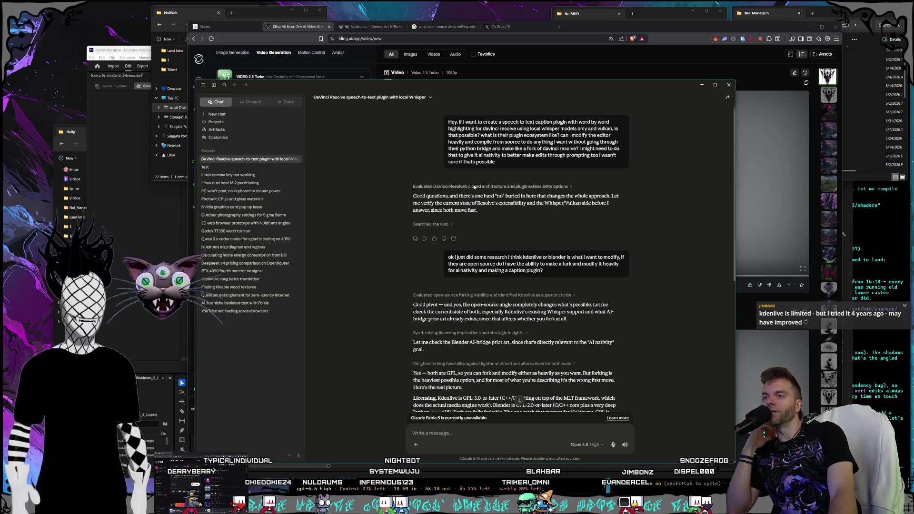
scroll(472, 190, down, 4)
scroll(478, 191, up, 2)
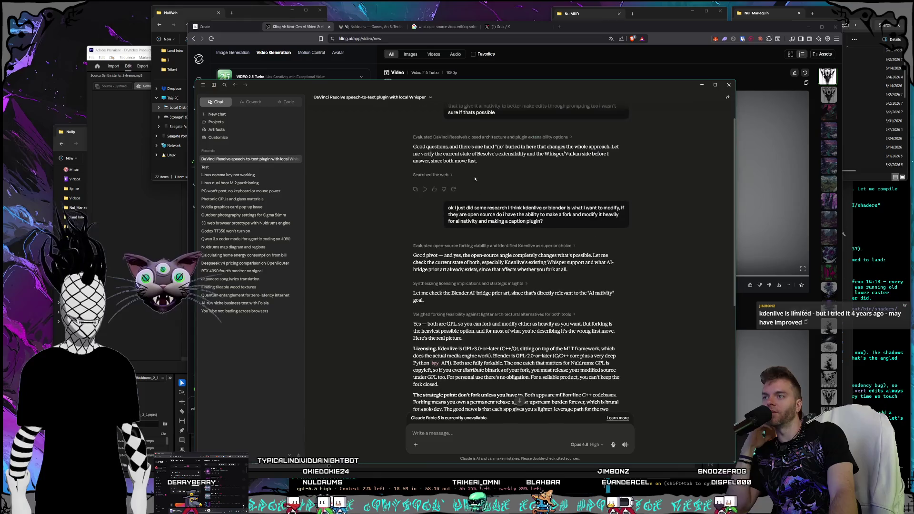
scroll(481, 208, down, 3)
scroll(481, 208, up, 1)
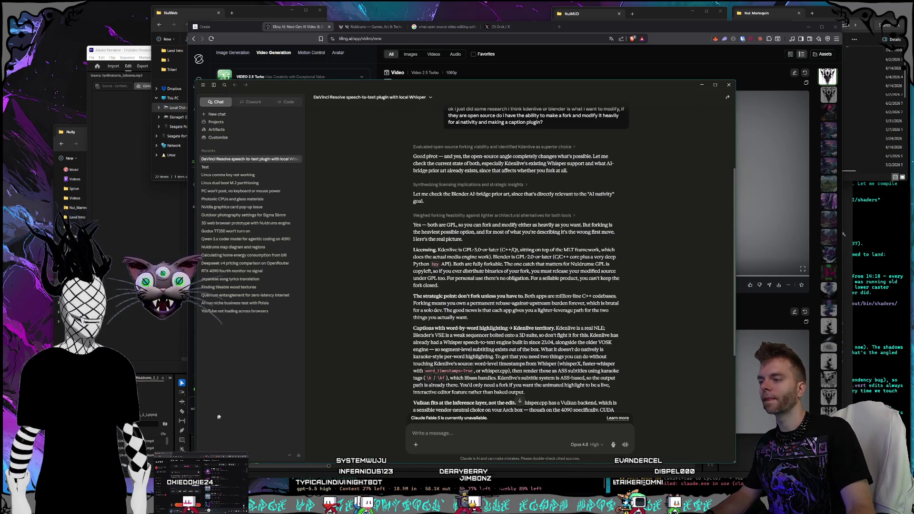
Search the Start menu for 'cons' and launch Control Panel
key(super)
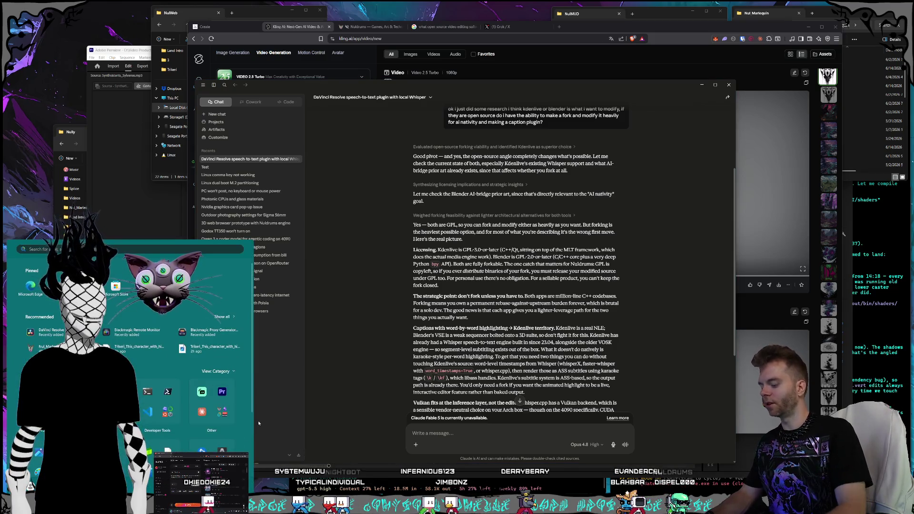
text(cons)
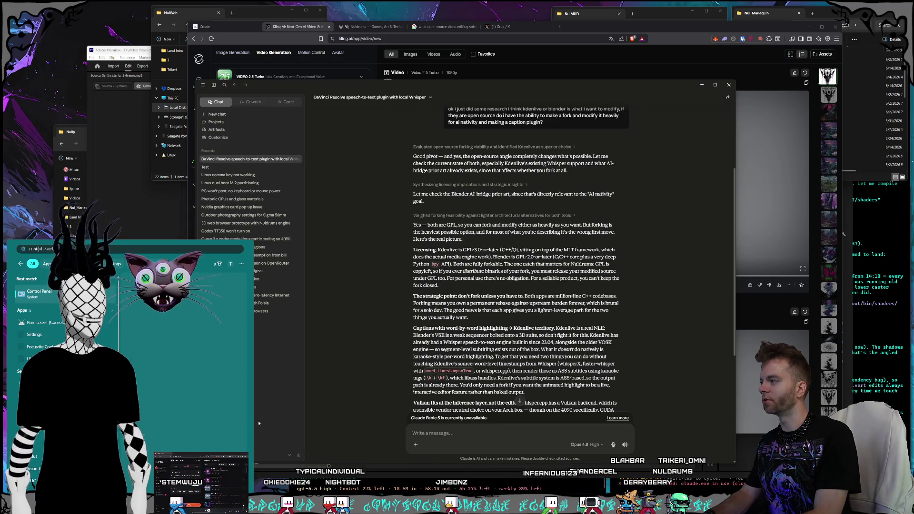
key(Return)
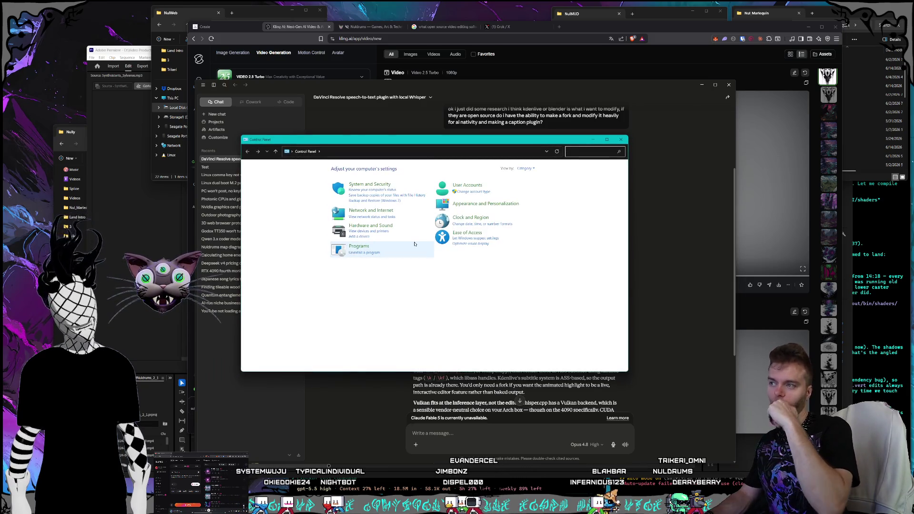
Open Uninstall a program and select DaVinci Resolve in the installed programs list
click(375, 257)
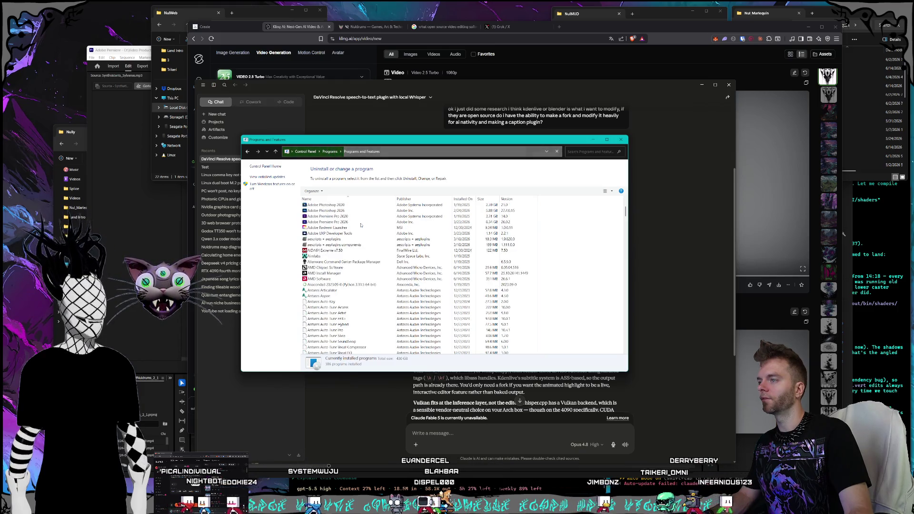
scroll(361, 225, down, 10)
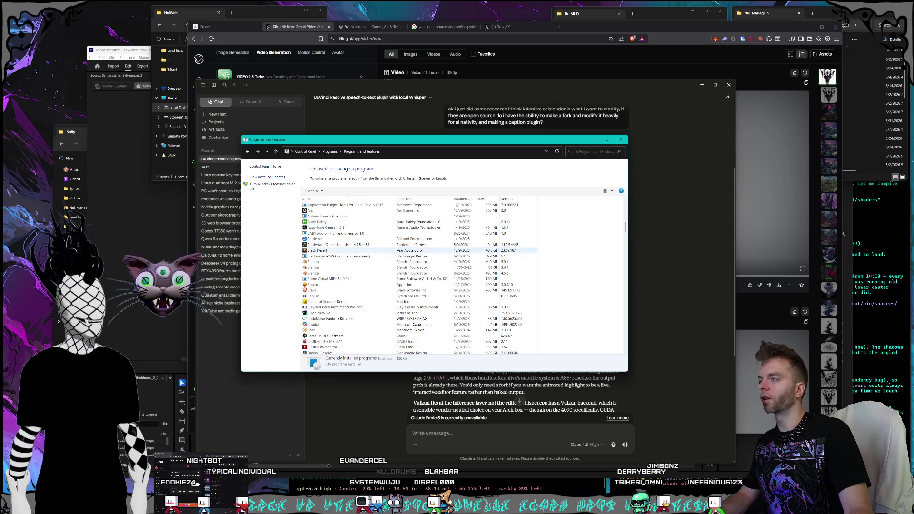
click(348, 257)
scroll(364, 257, down, 2)
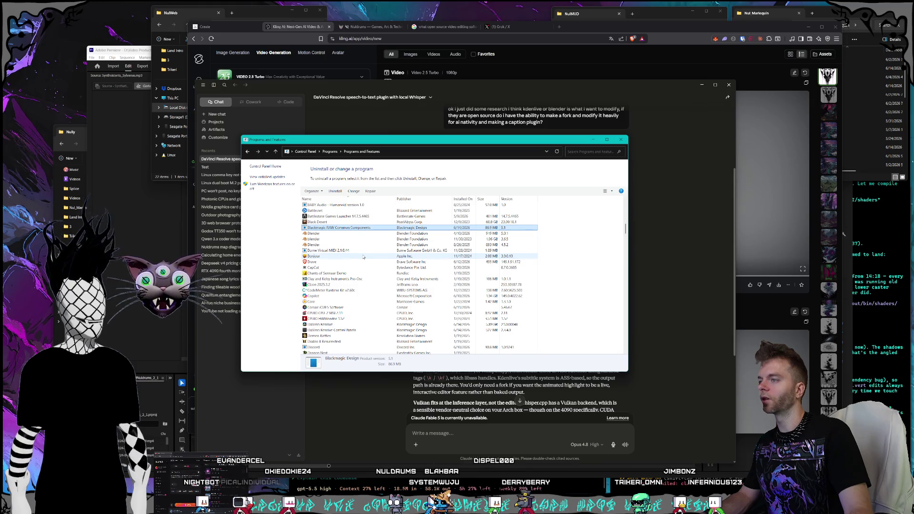
scroll(364, 257, down, 3)
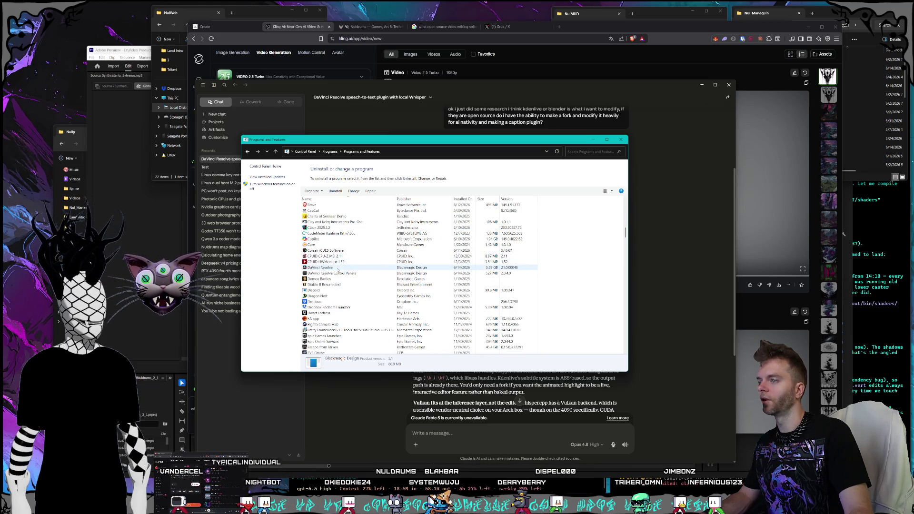
click(338, 269)
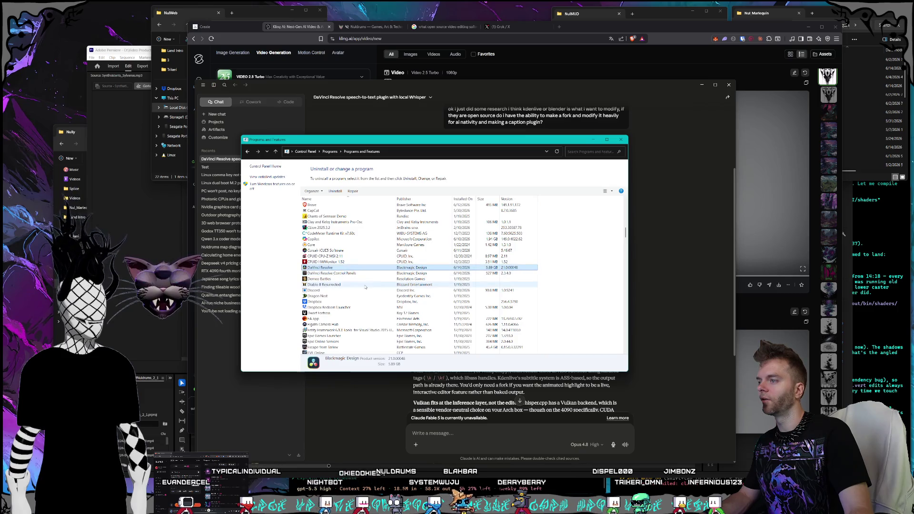
click(336, 190)
Confirm removing DaVinci Resolve and approve the permission prompt
key(Return)
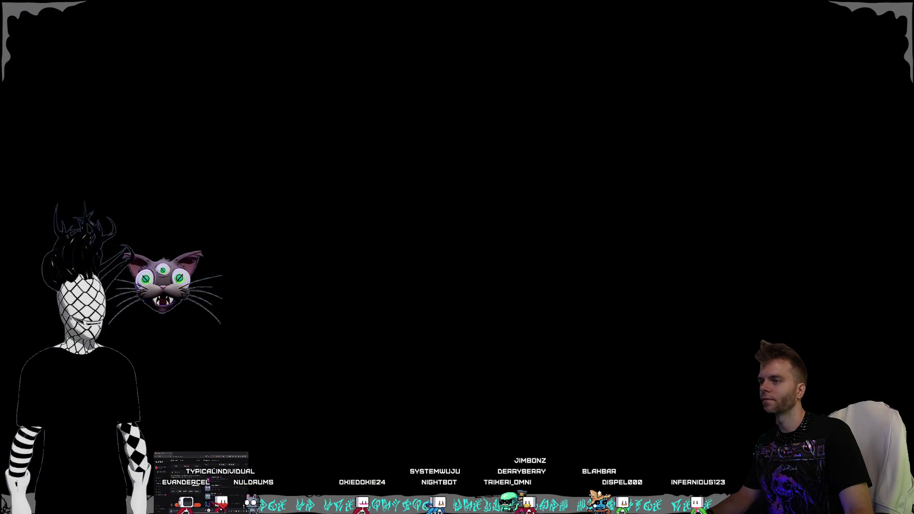
click(432, 308)
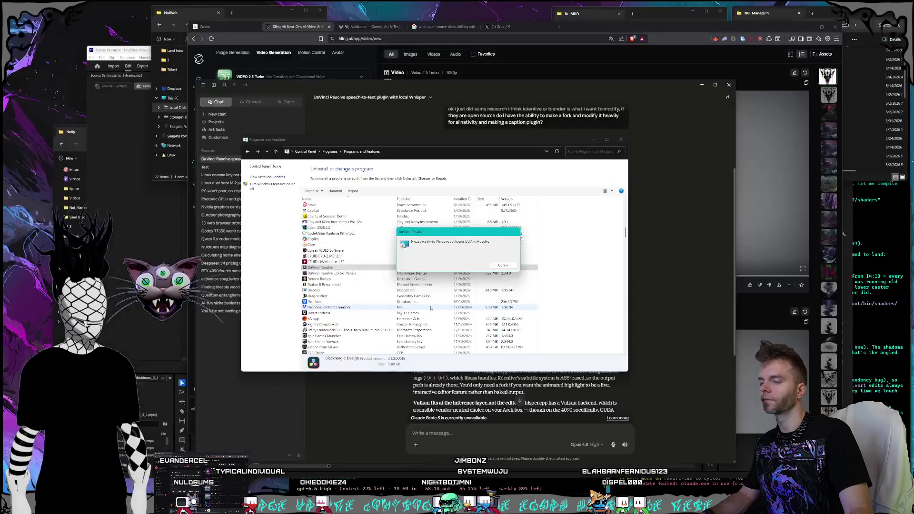
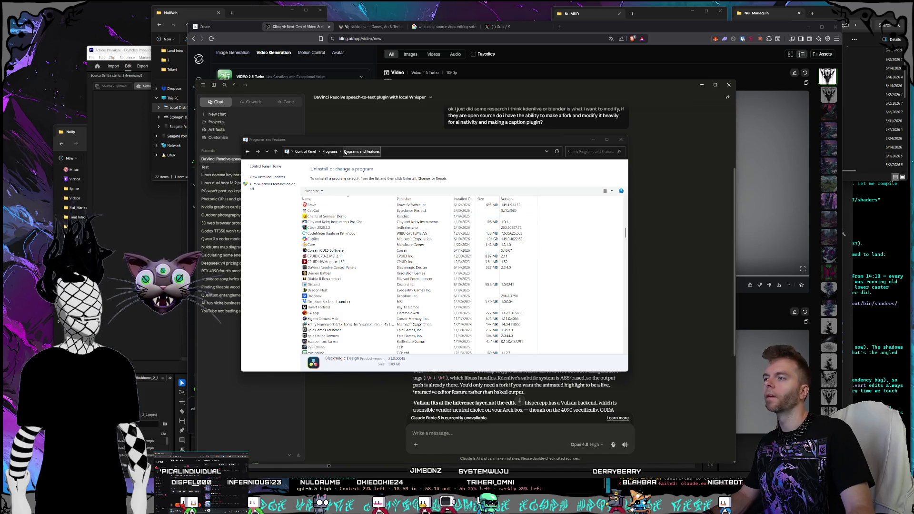
Uninstall DaVinci Resolve Control Panels from Programs and Features
drag(354, 143, 365, 135)
click(384, 260)
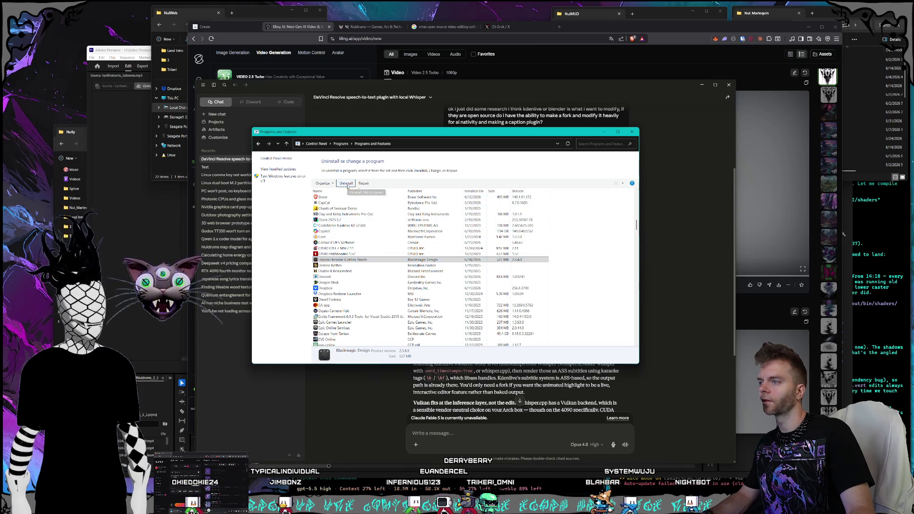
double_click(420, 261)
key(Return)
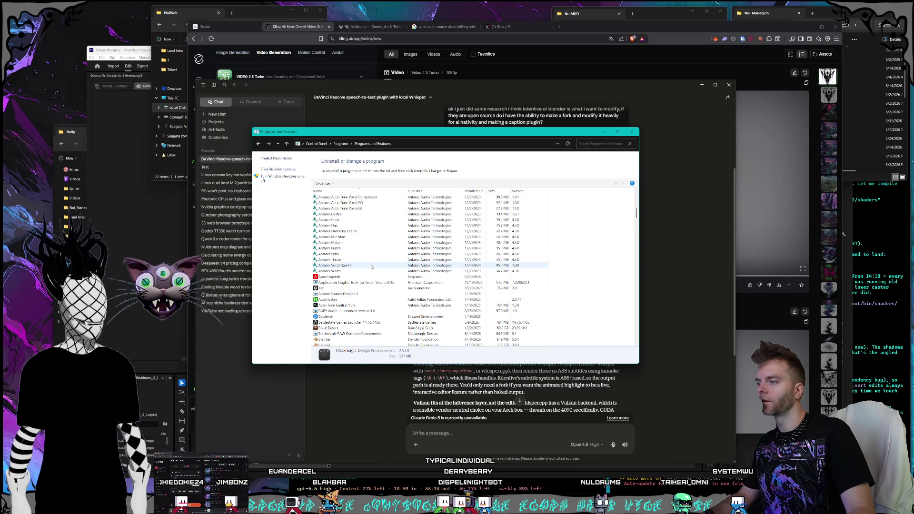
Select Blackmagic RAW Common Components, then close the installed-programs list
scroll(372, 267, down, 2)
click(376, 306)
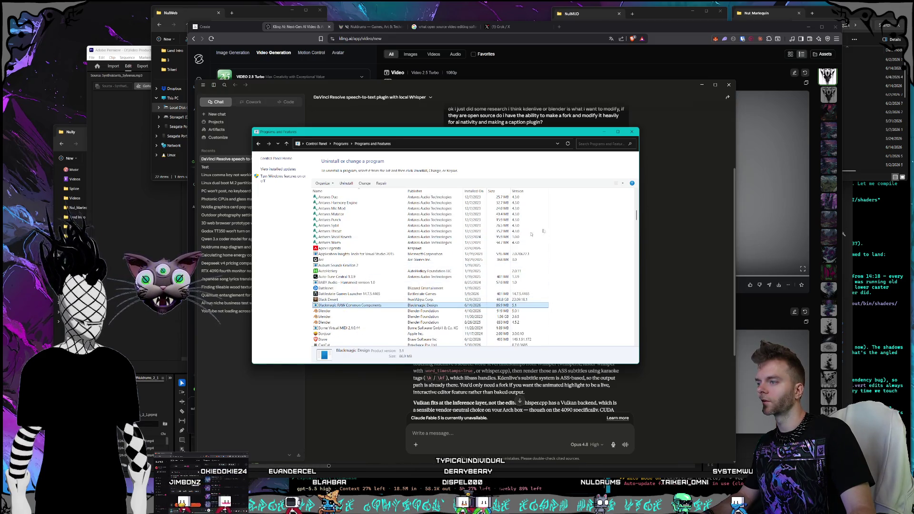
click(632, 132)
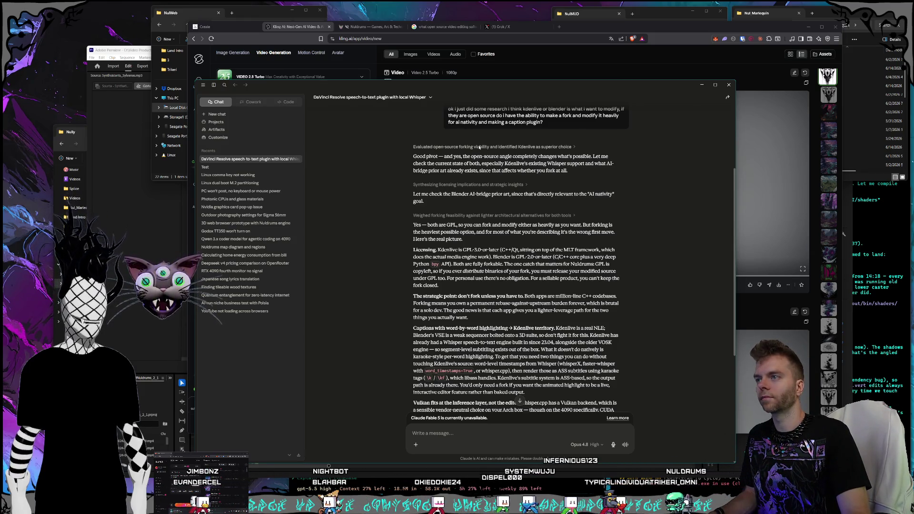
scroll(480, 123, down, 1)
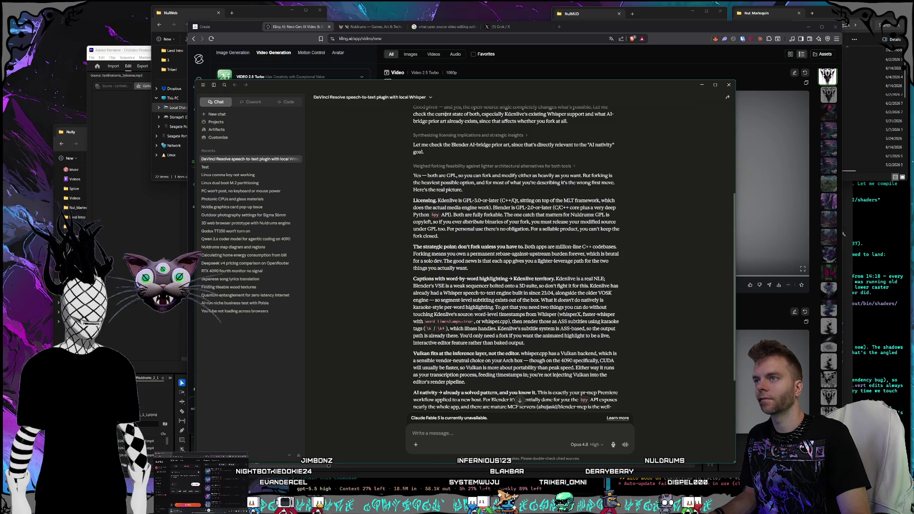
scroll(442, 124, down, 1)
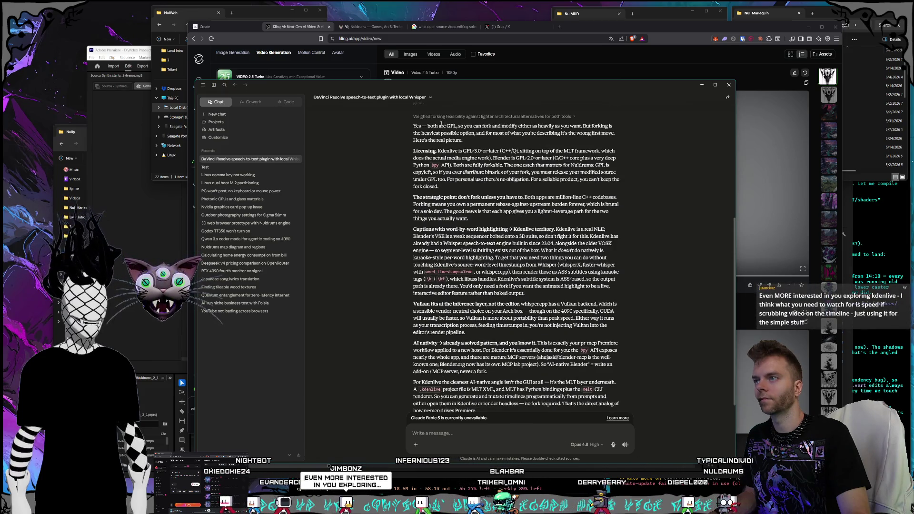
drag(431, 126, 461, 133)
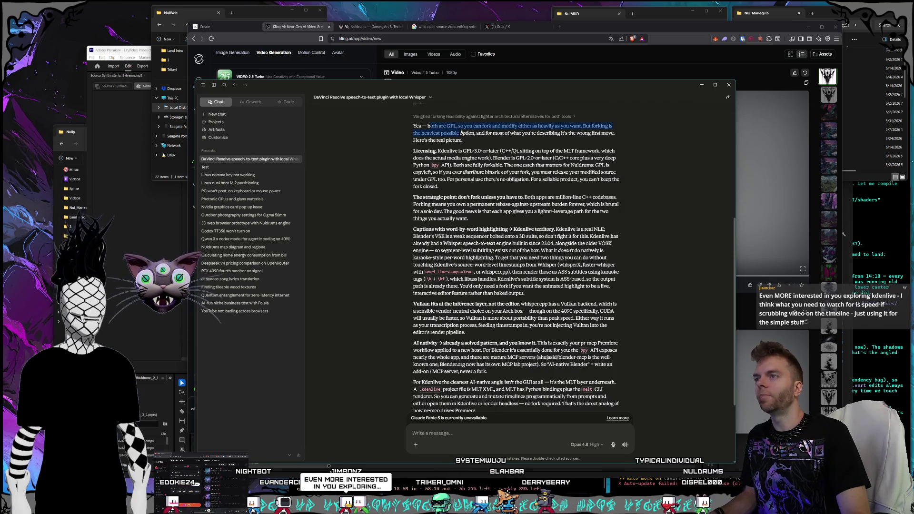
click(458, 128)
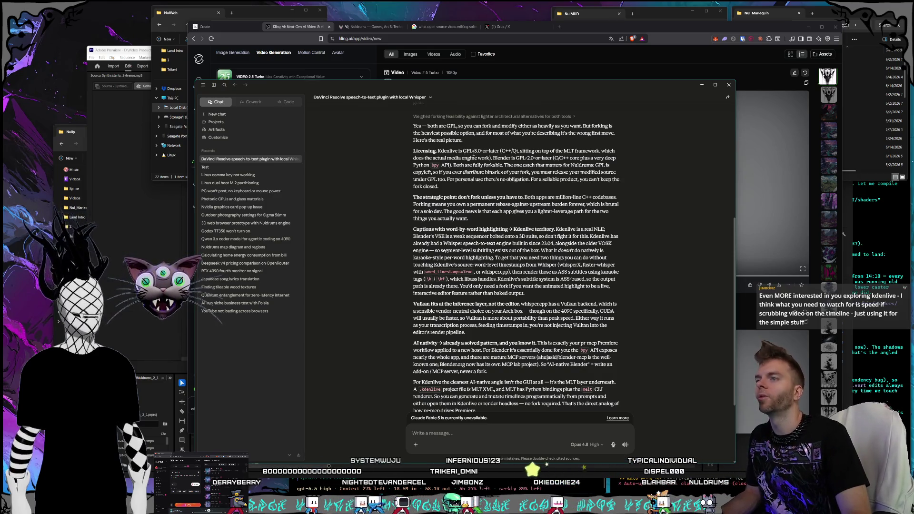
scroll(483, 163, down, 1)
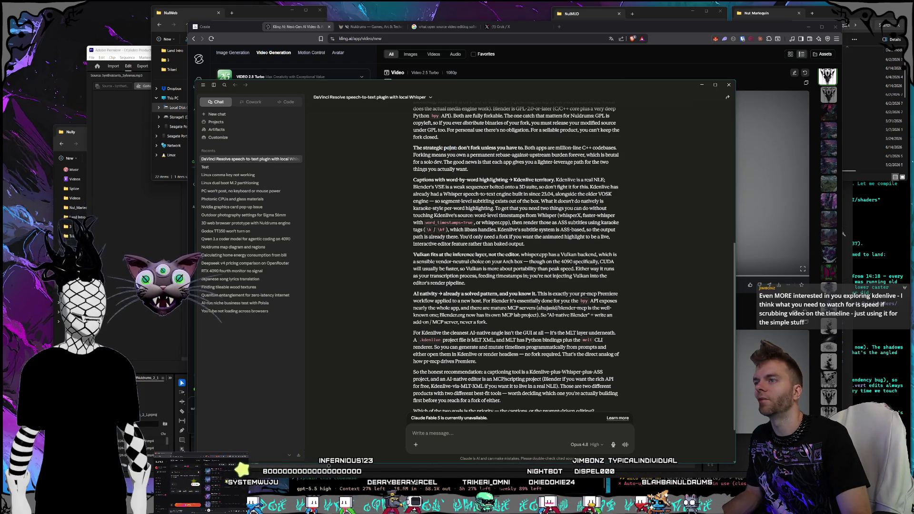
click(449, 149)
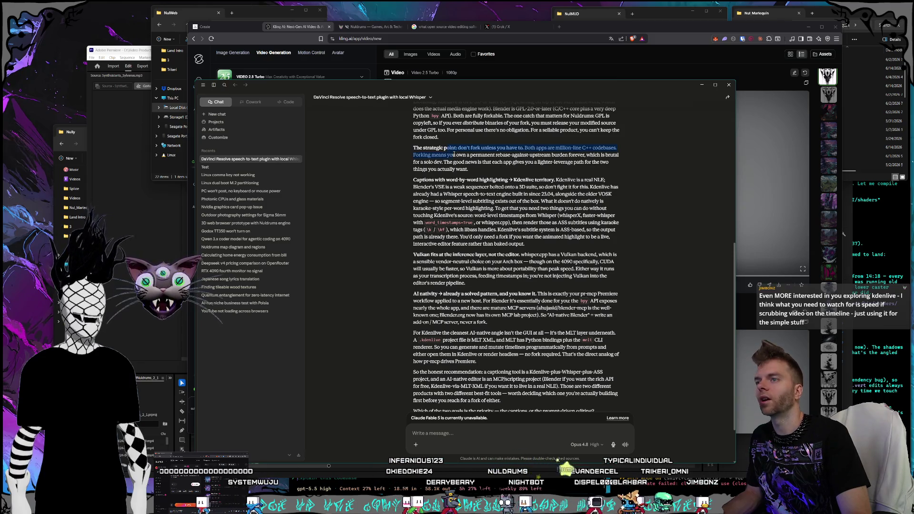
click(440, 155)
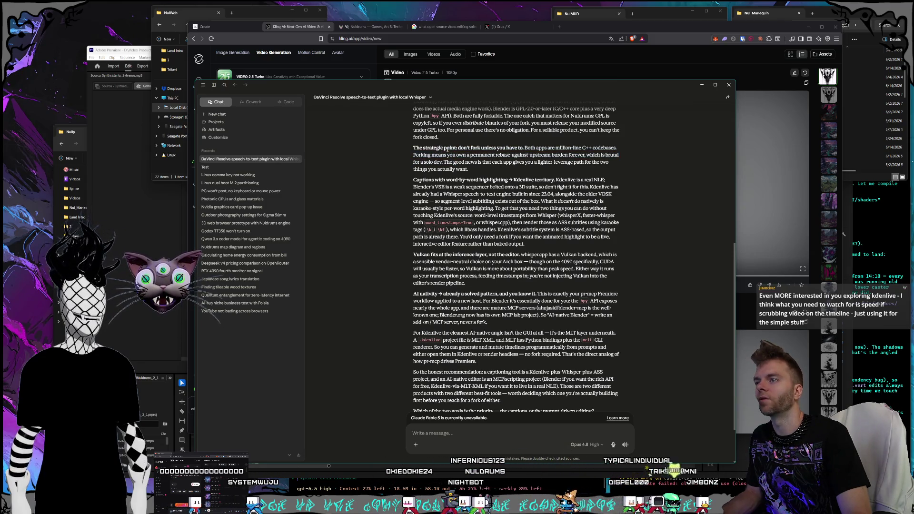
scroll(448, 150, down, 2)
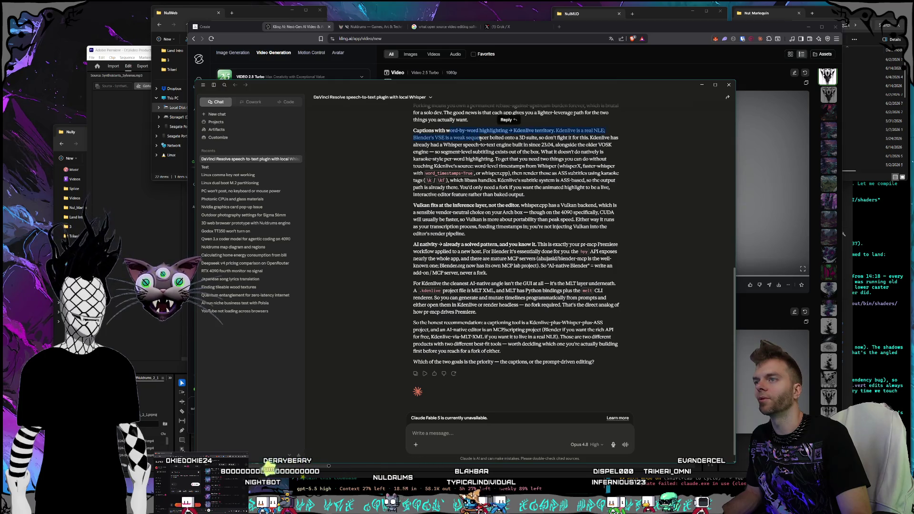
click(495, 140)
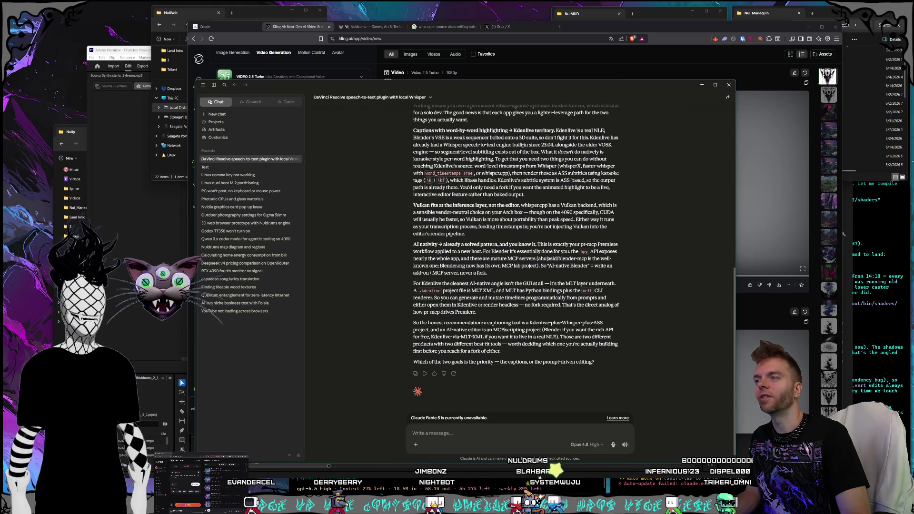
scroll(535, 178, down, 1)
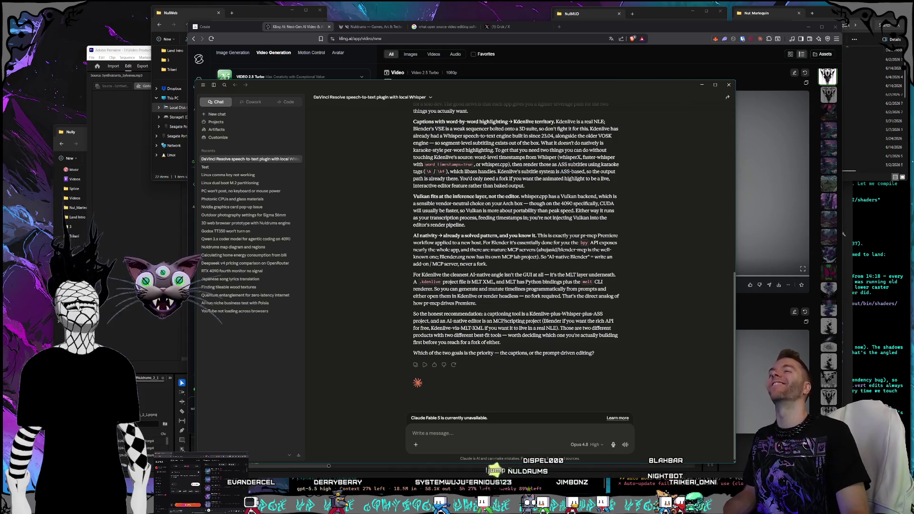
drag(560, 172, 578, 172)
click(542, 166)
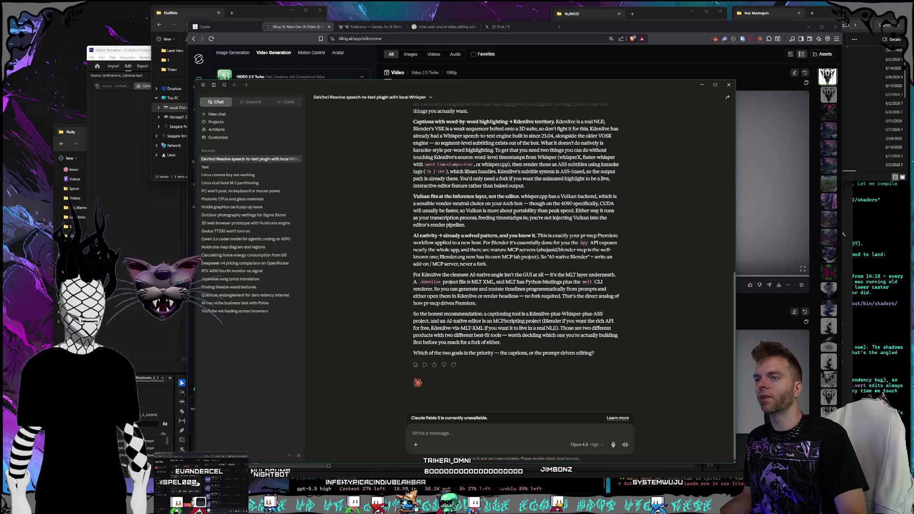
drag(470, 204, 506, 211)
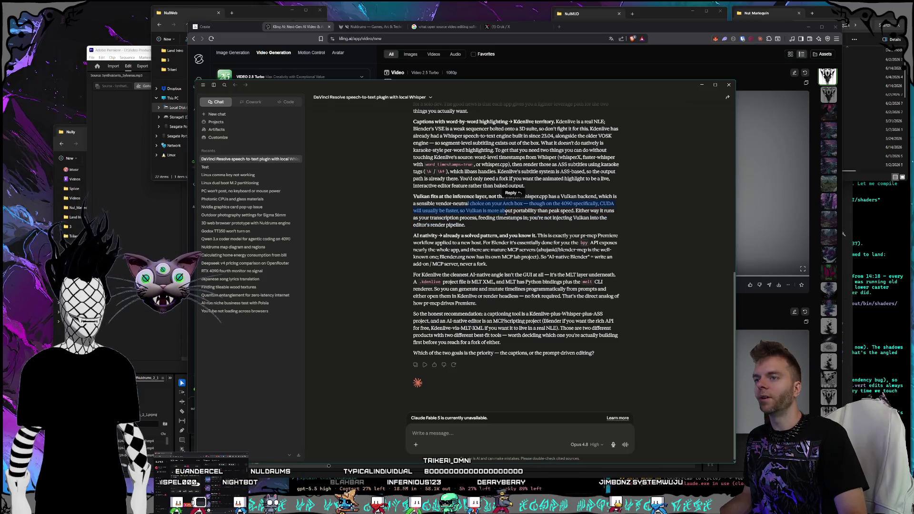
click(445, 204)
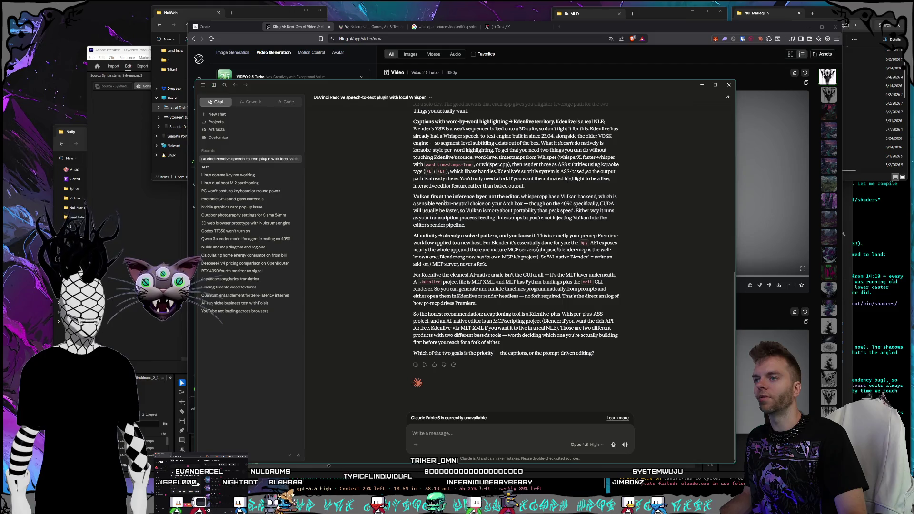
drag(445, 203, 488, 218)
click(456, 206)
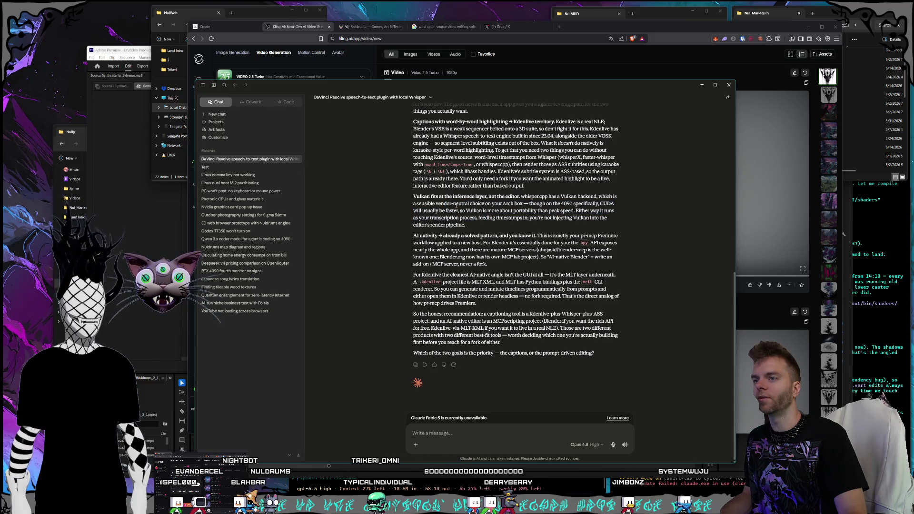
drag(464, 243, 466, 249)
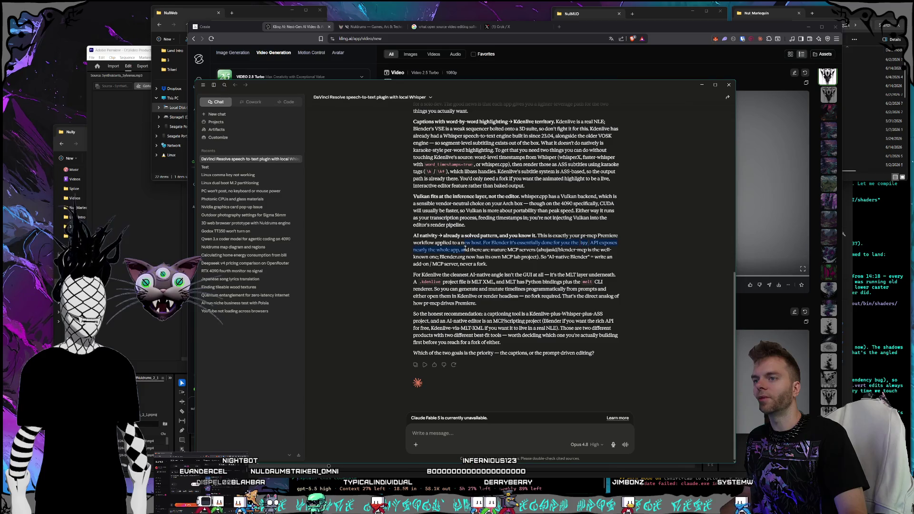
click(464, 253)
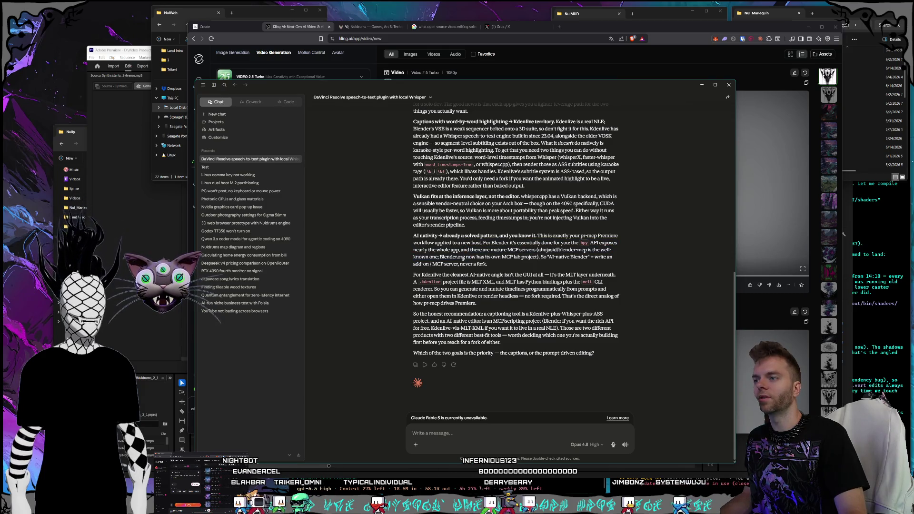
mouse_move(462, 256)
mouse_down()
mouse_move(455, 257)
mouse_move(457, 243)
mouse_move(470, 265)
mouse_up()
click(464, 256)
click(451, 251)
click(455, 246)
click(458, 270)
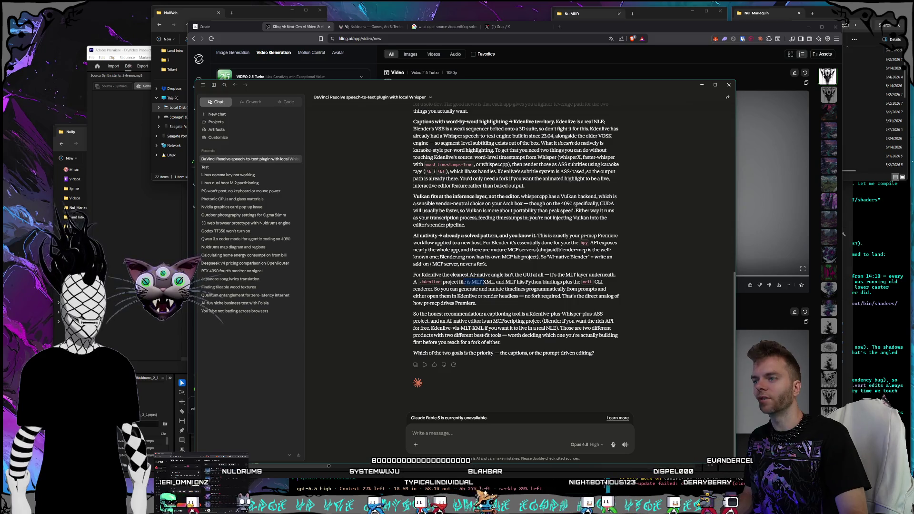
Clear the selected MLT XML project text in the Claude chat
mouse_move(539, 282)
mouse_down()
mouse_move(461, 283)
mouse_move(558, 282)
mouse_move(578, 296)
mouse_up()
click(462, 282)
click(465, 302)
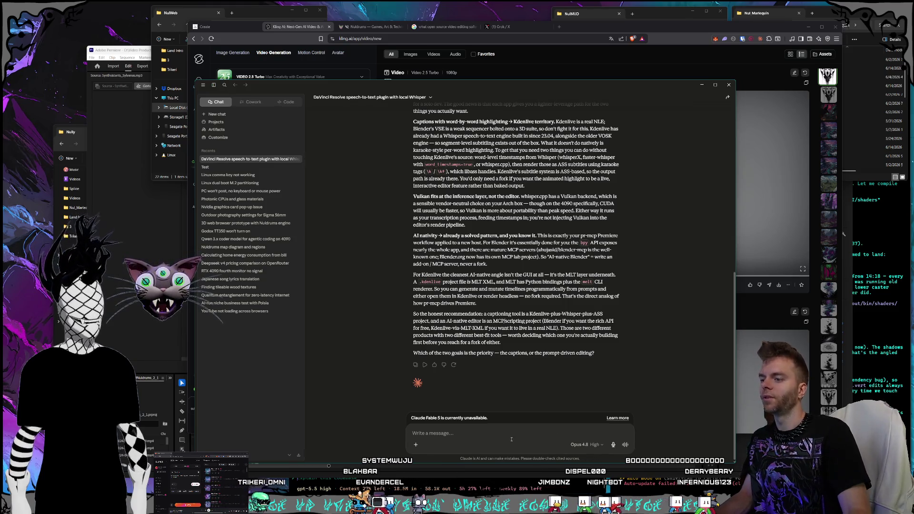
Draft a reply about editing shorts, erase it, and minimize the Claude window
text(Mainly e)
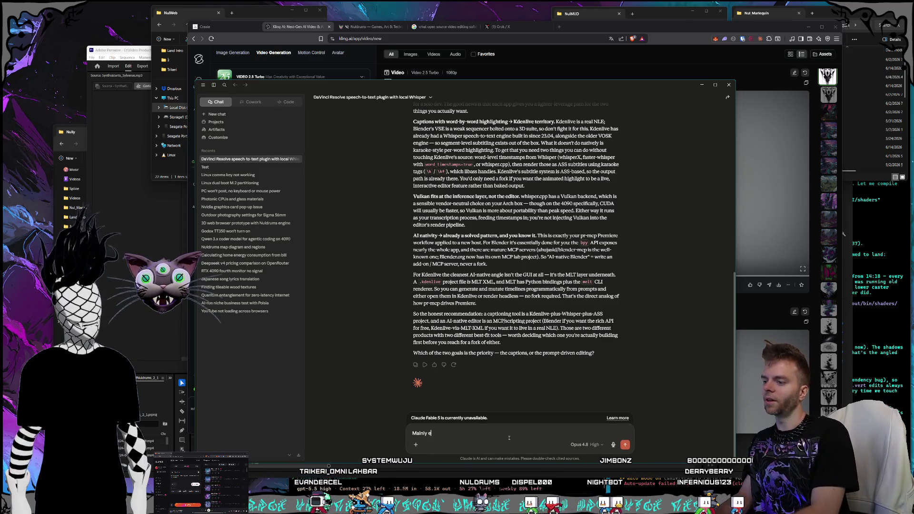
text(diting shorts from my s)
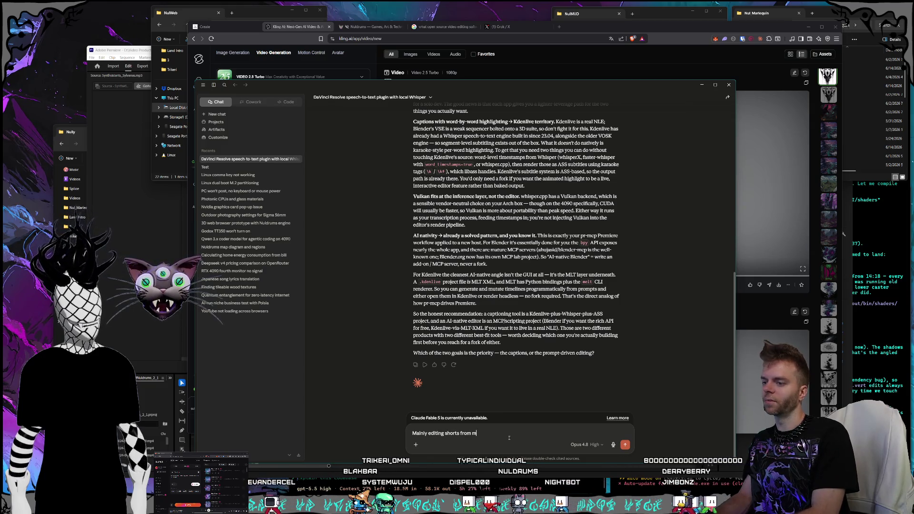
key(BackSpace)
key(BackSpace)
key(BackSpace)
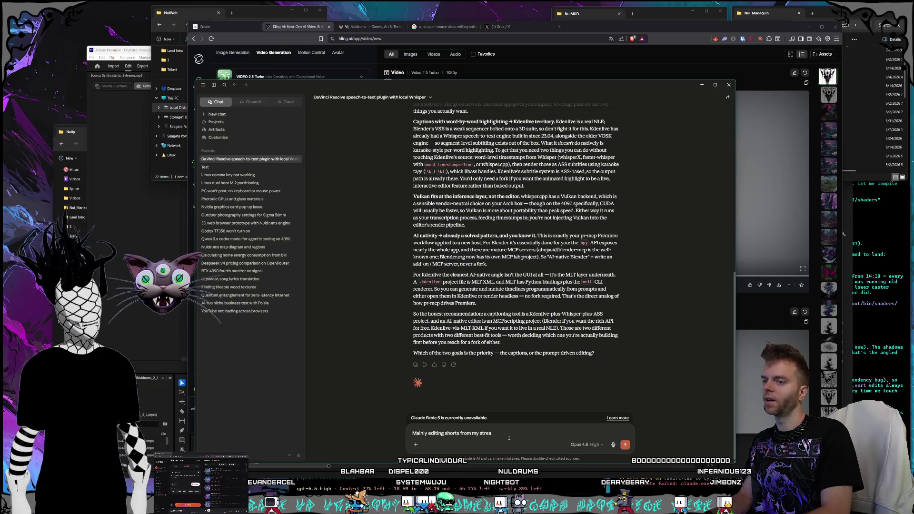
key(BackSpace)
key(BackSpace)
key(BackSpace)
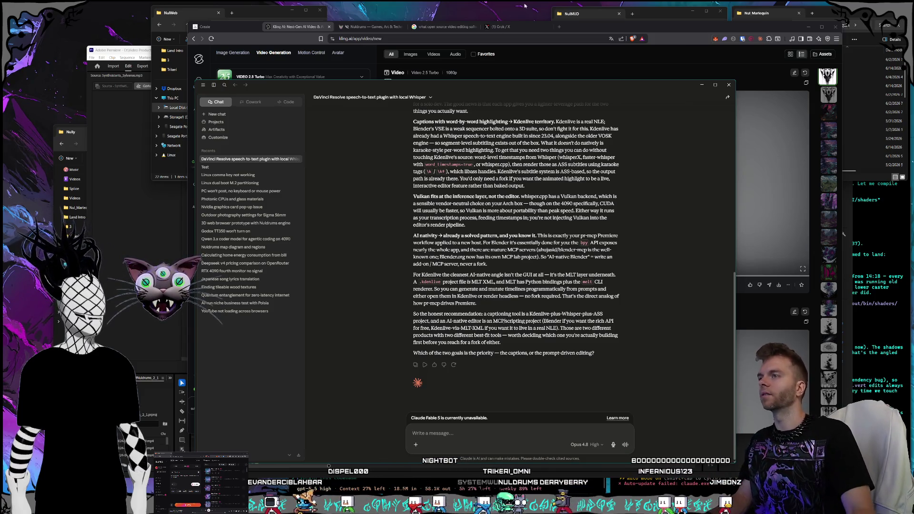
key(super+Down)
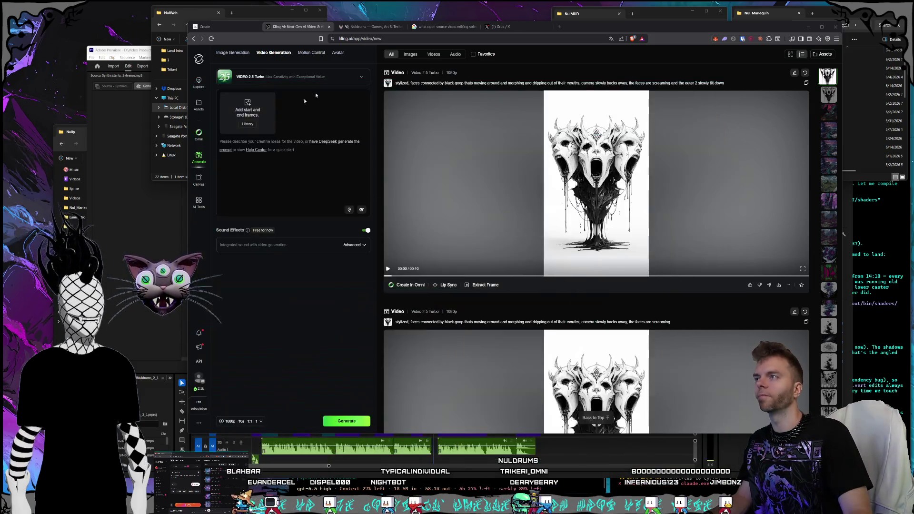
Search 'kdenlive' in a new Brave tab and open the official kdenlive.org site
click(561, 27)
text(kdenlive)
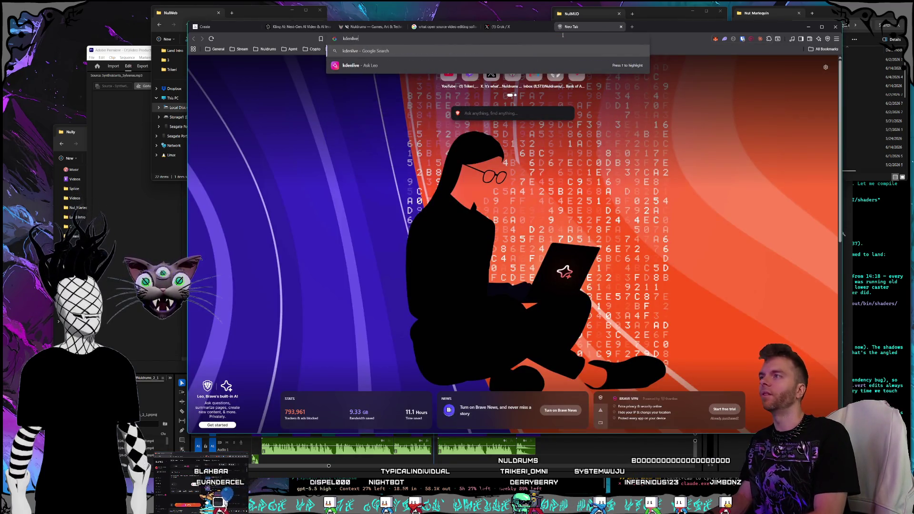
key(Return)
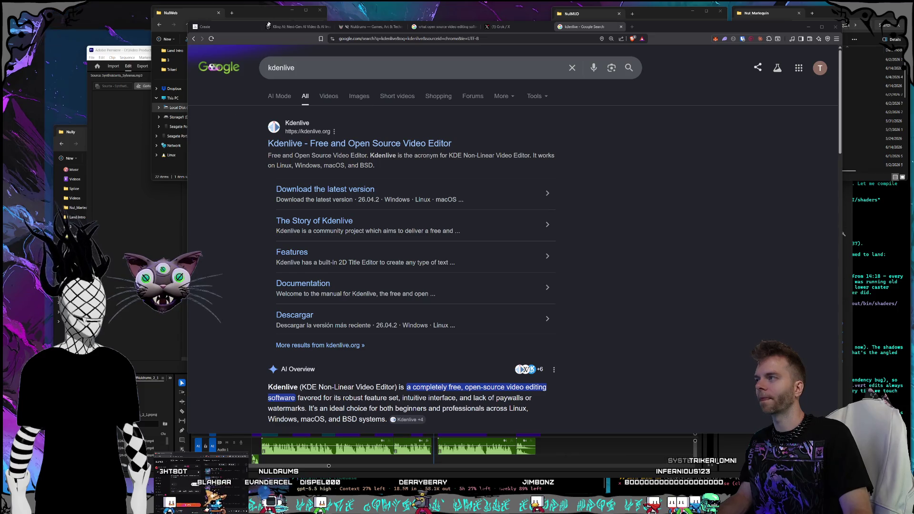
click(339, 147)
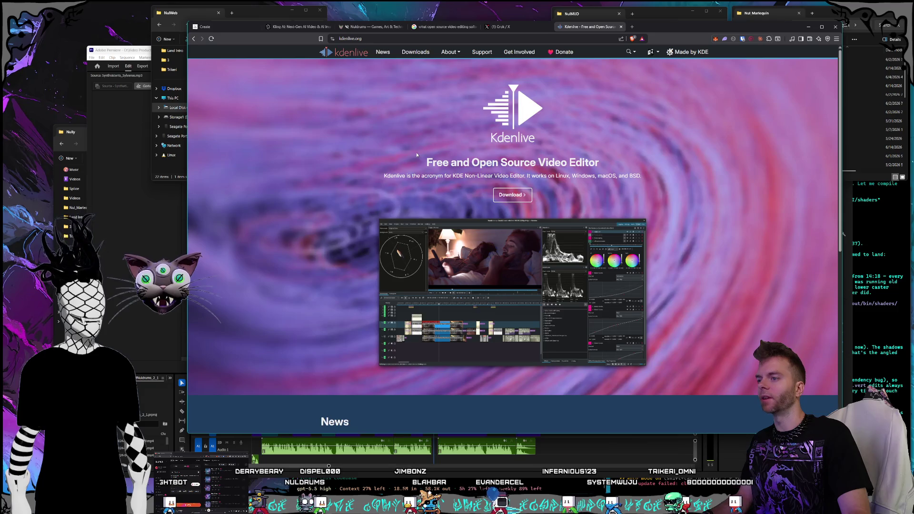
Scroll down through the kdenlive.org homepage and back up toward the top
scroll(416, 155, down, 1)
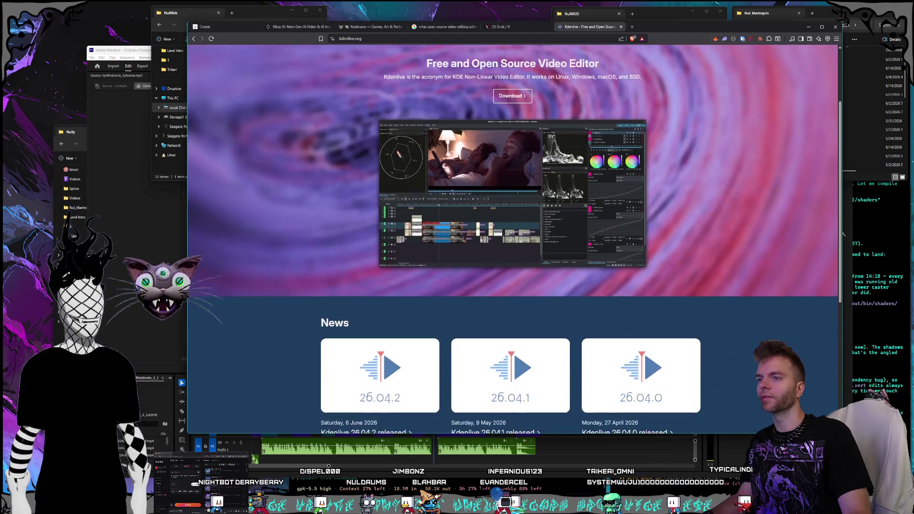
scroll(485, 234, down, 1)
scroll(485, 234, down, 4)
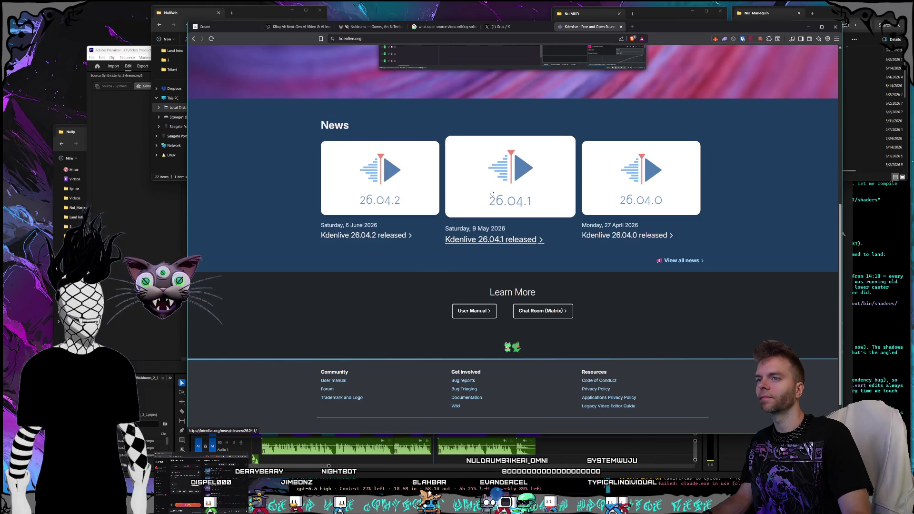
scroll(496, 196, up, 6)
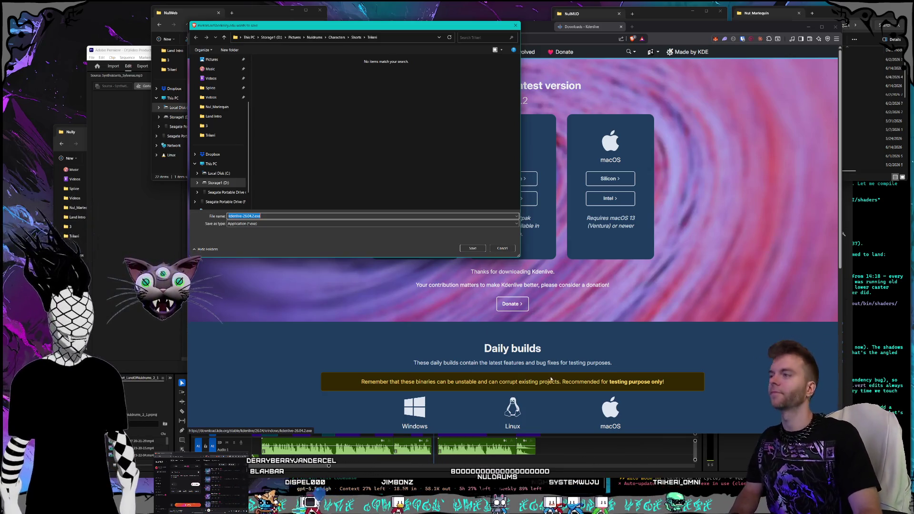
Save kdenlive-26.04.2.exe into the Downloads folder
scroll(225, 134, up, 3)
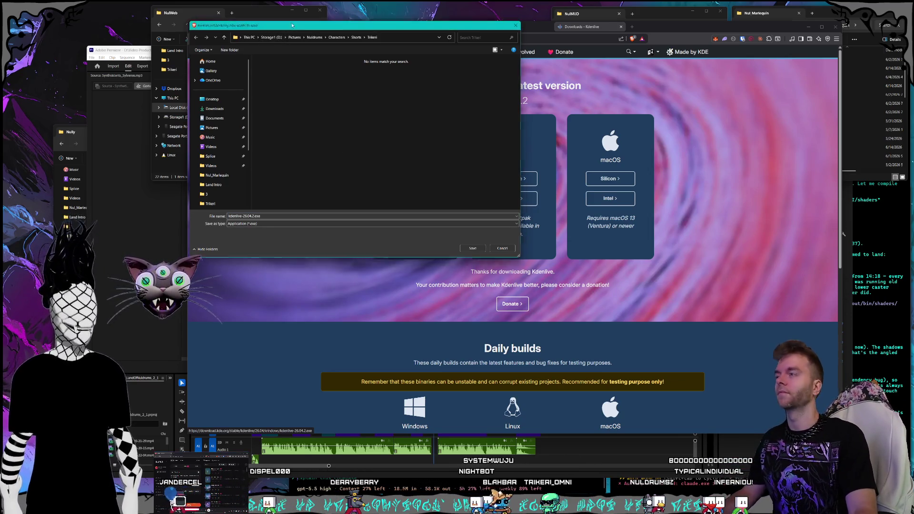
click(283, 35)
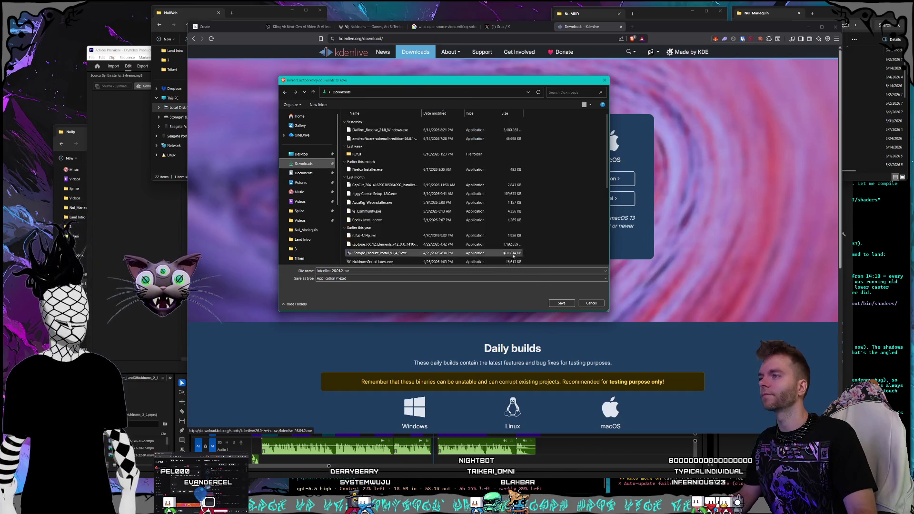
click(563, 303)
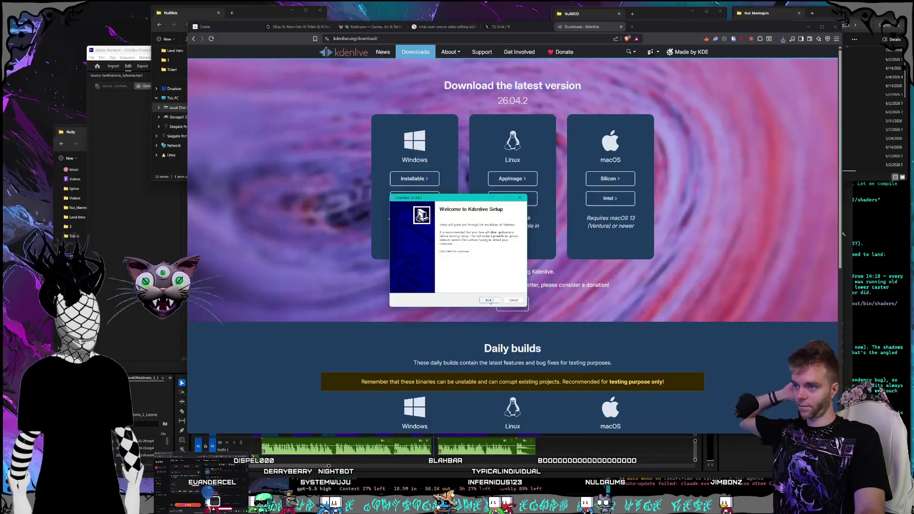
Install Kdenlive 26.04.2 with the default location and Start Menu folder, then finish setup
click(491, 301)
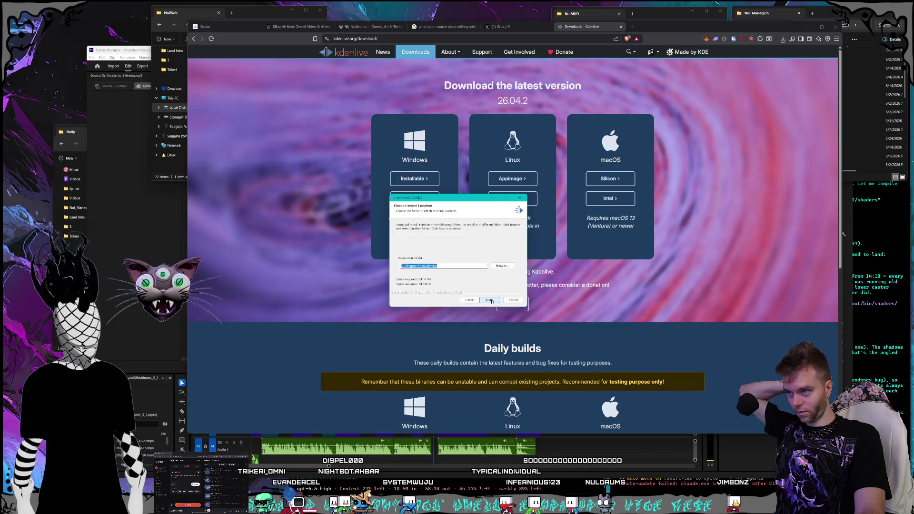
click(492, 301)
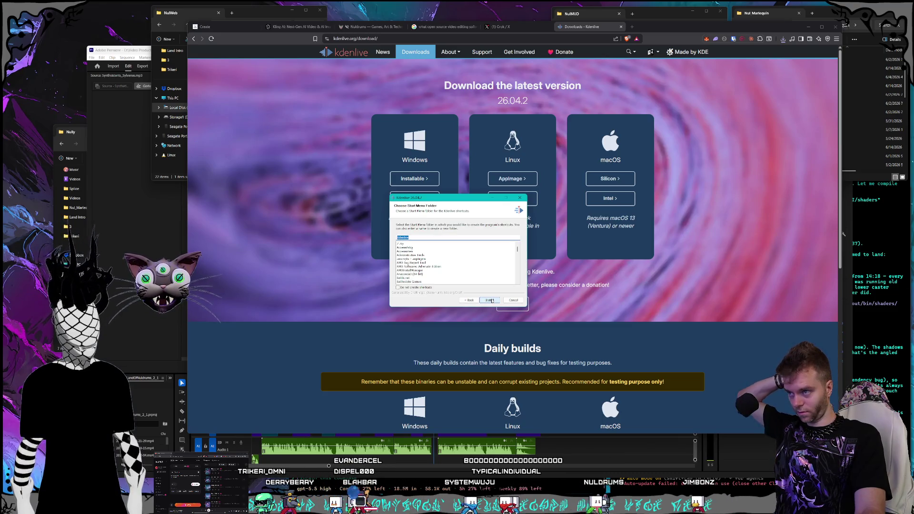
click(492, 301)
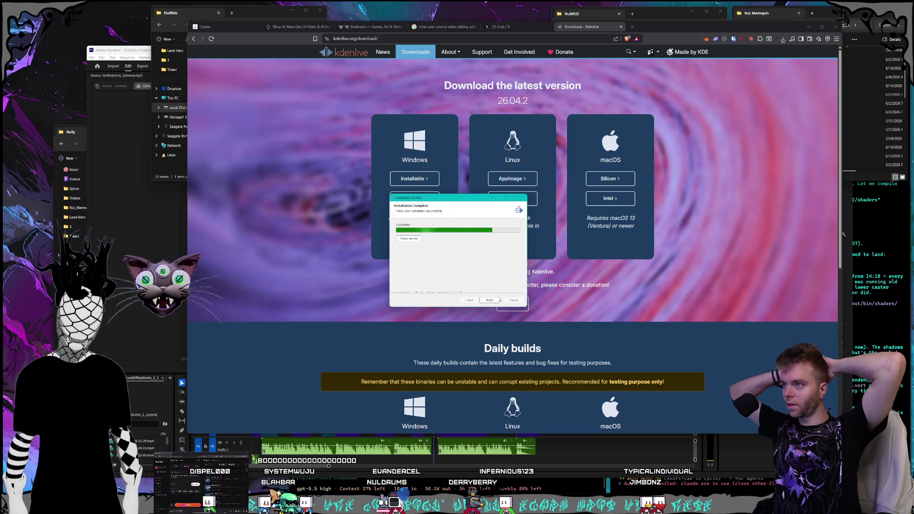
click(498, 300)
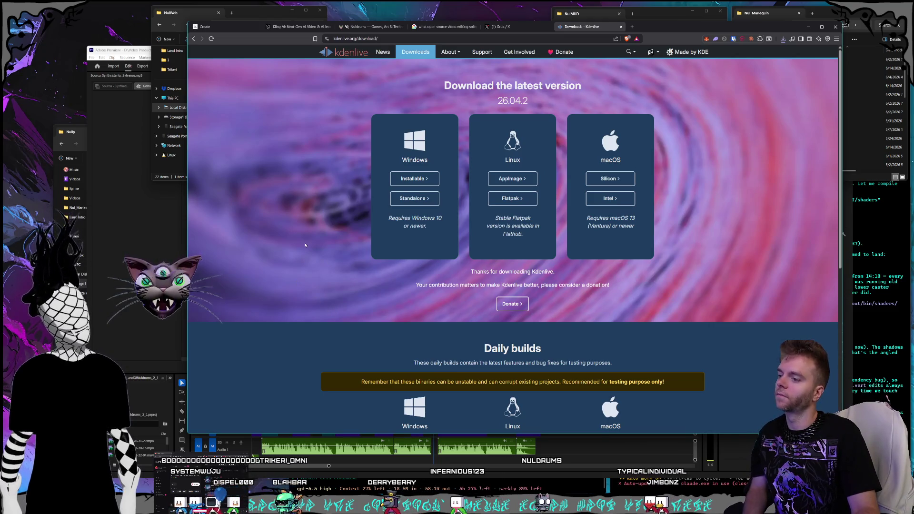
scroll(308, 245, down, 3)
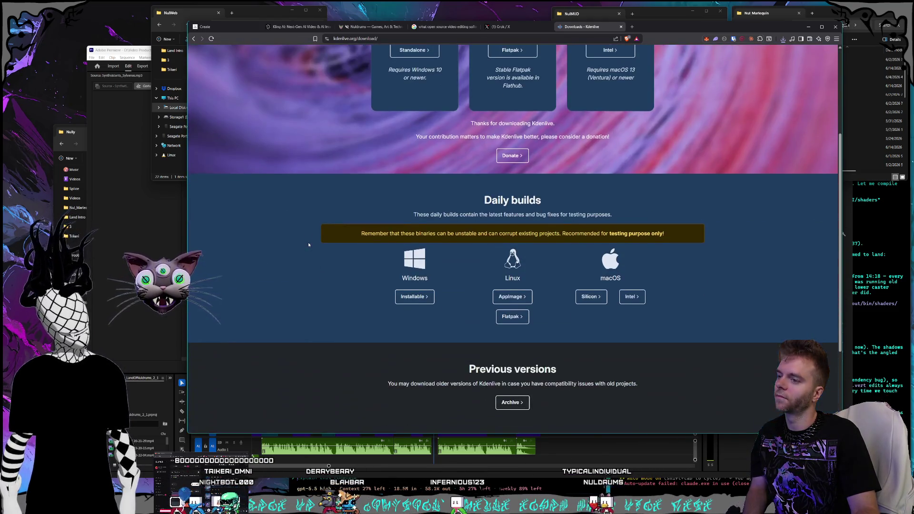
scroll(309, 244, up, 3)
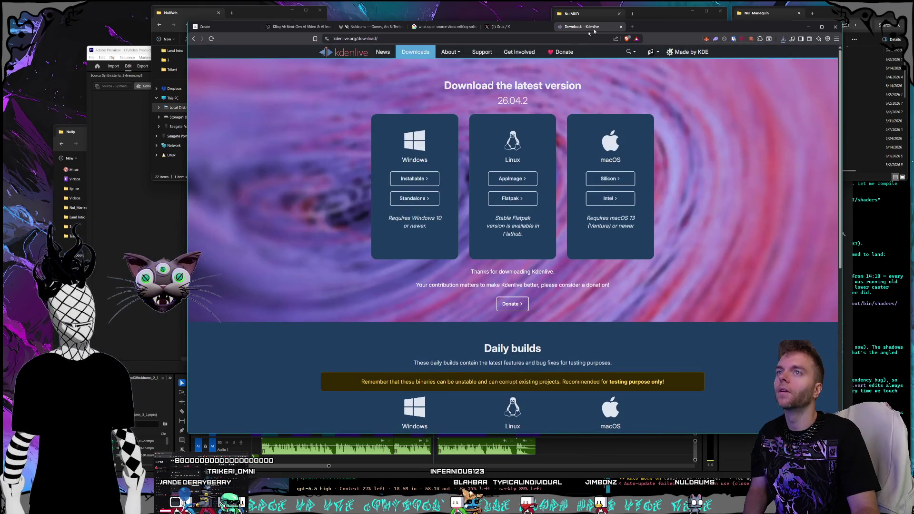
Close the Kdenlive downloads tab and enlarge the browser window
click(783, 39)
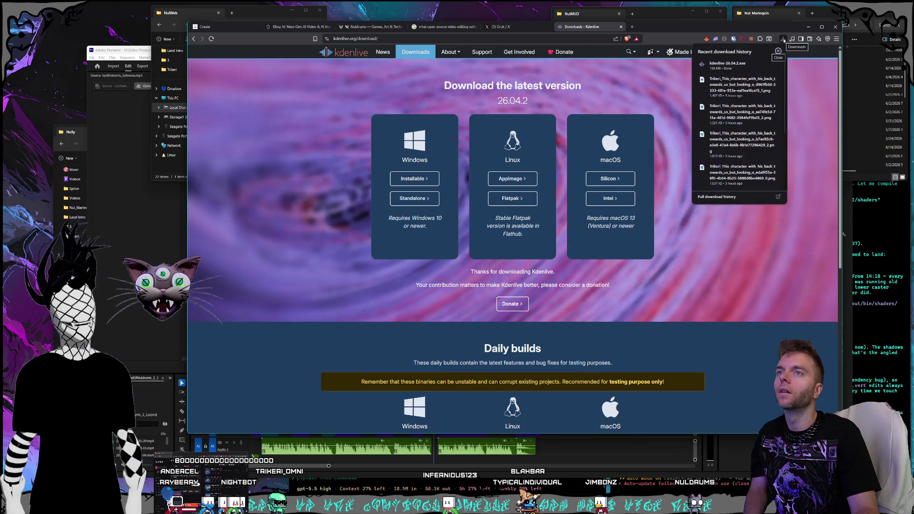
click(595, 28)
click(621, 27)
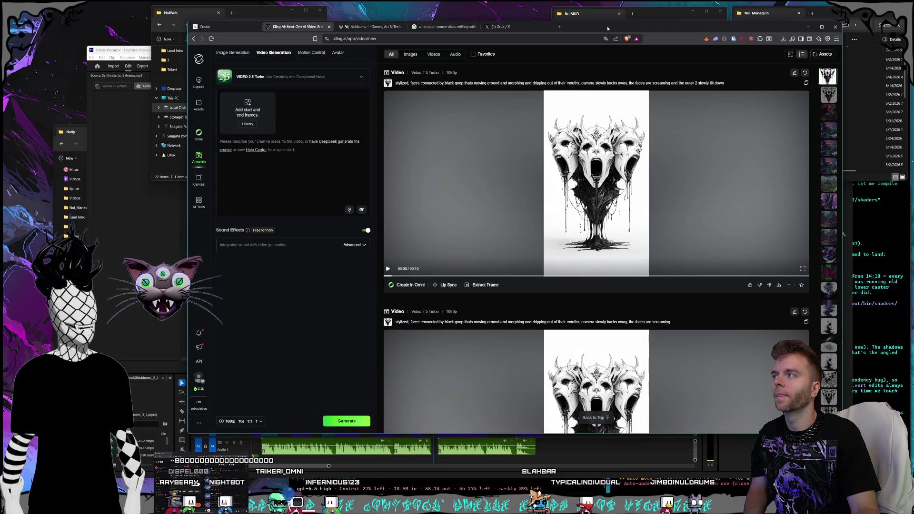
drag(608, 28, 608, 33)
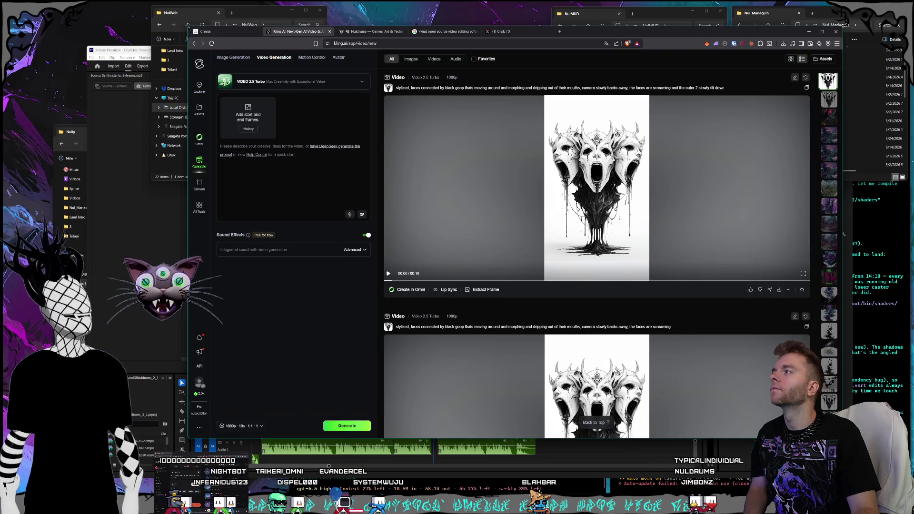
drag(188, 25, 189, 23)
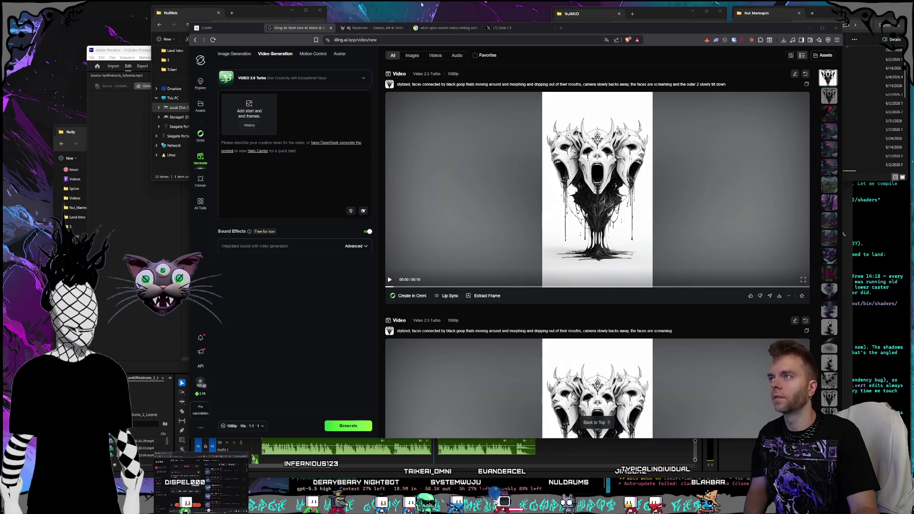
Cycle past the NulMUD and Nul_Marlequin folders, then run kdenlive-26.04.2.exe from recent downloads
click(667, 17)
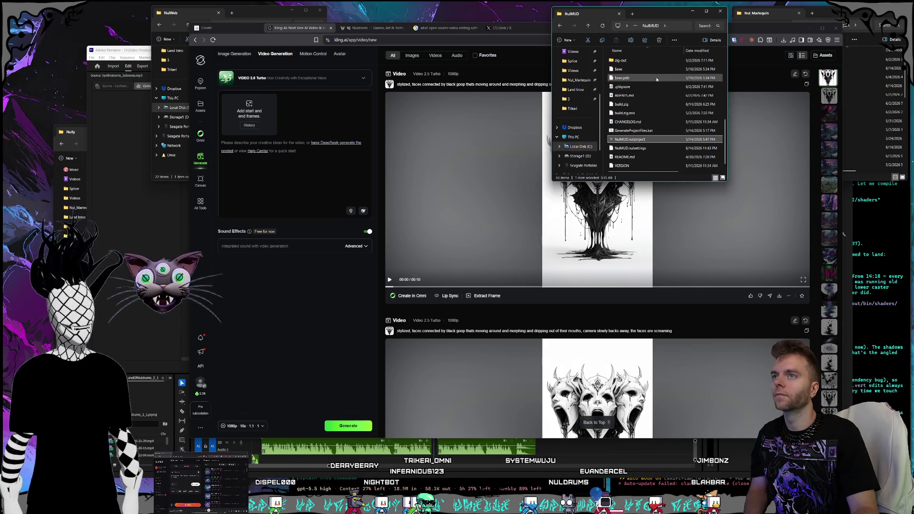
click(838, 16)
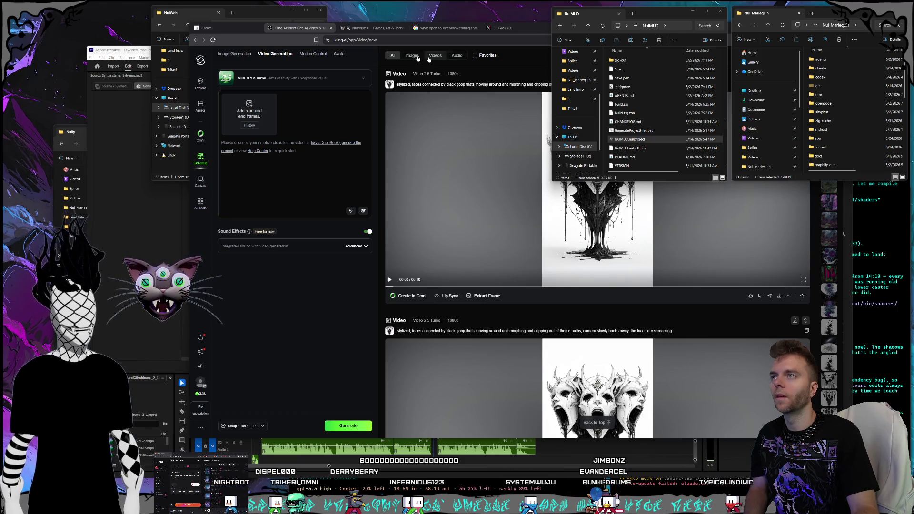
click(570, 157)
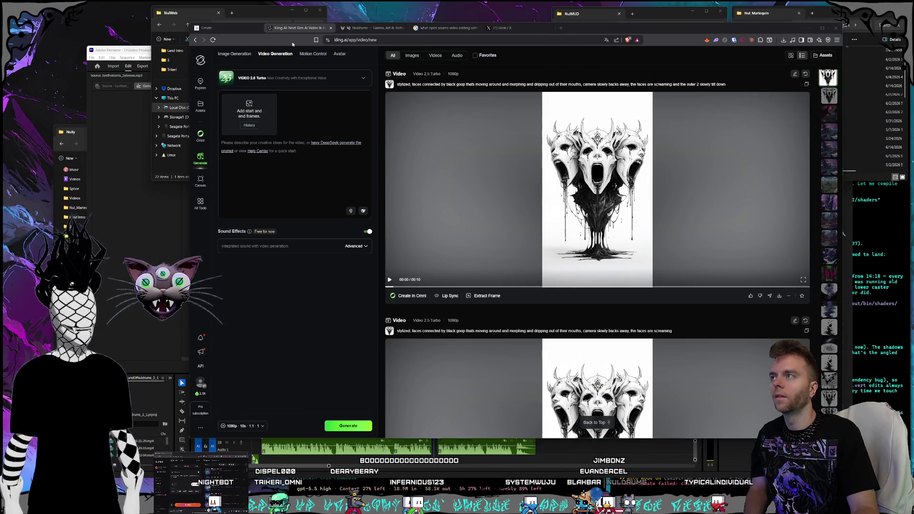
click(783, 40)
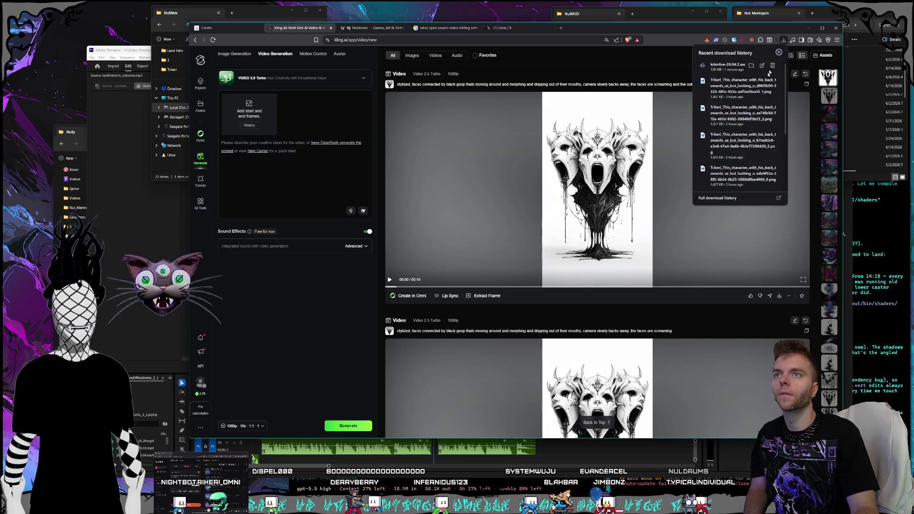
click(734, 65)
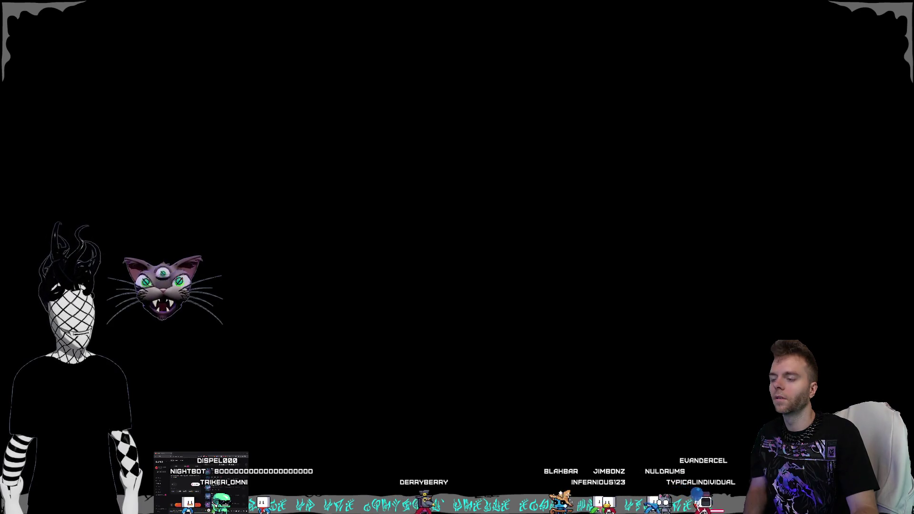
Cancel the repeat Kdenlive installation after its welcome page
click(486, 301)
click(487, 301)
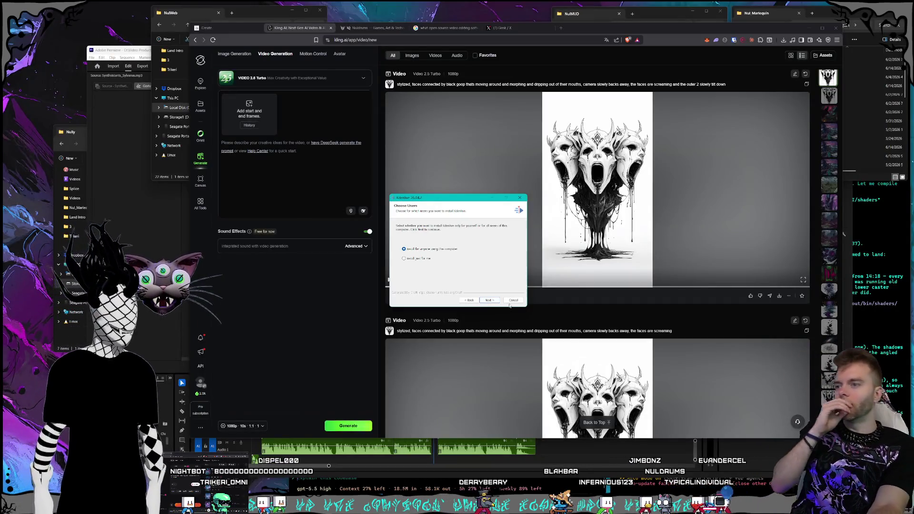
click(513, 301)
Launch the installed Kdenlive from Windows search with 'kdenlive'
key(super)
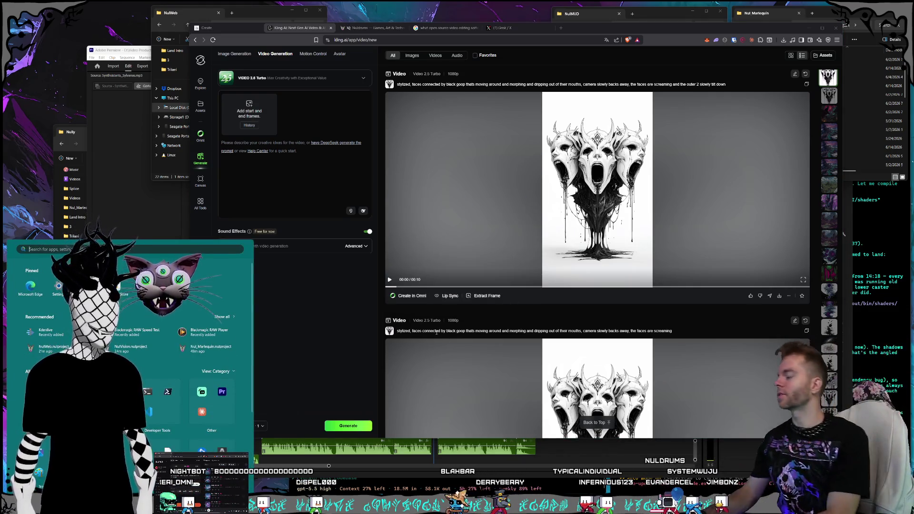
text(kdenlive)
key(Return)
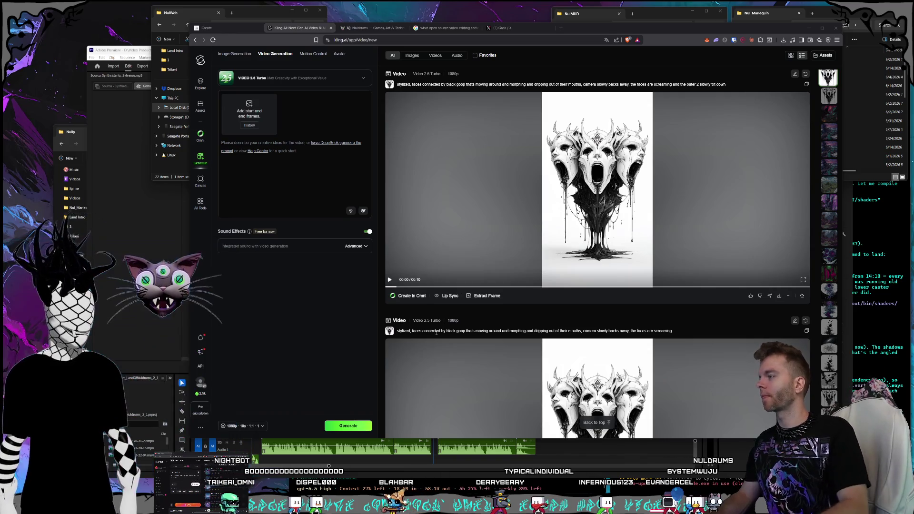
mouse_move(449, 169)
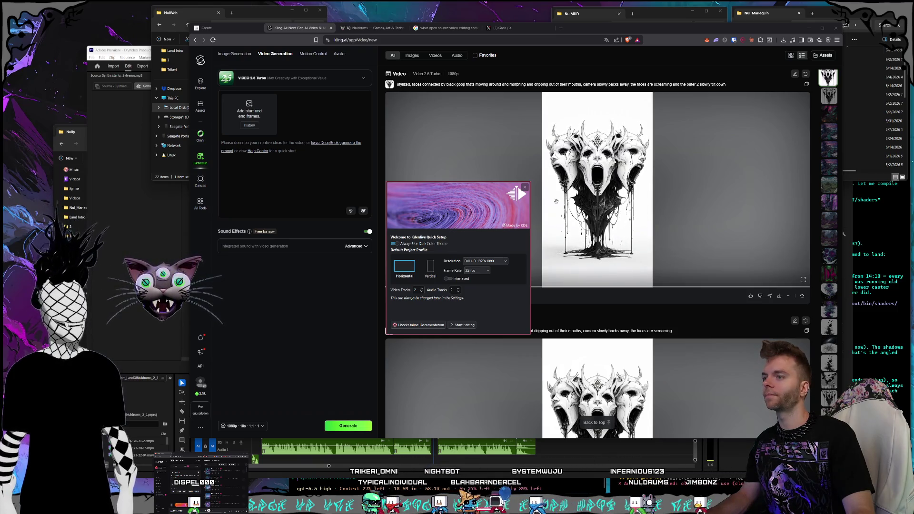
In Quick Setup pick Vertical 1080x1920, 30 fps, 4 video and 4 audio tracks, and start editing
drag(449, 190, 452, 157)
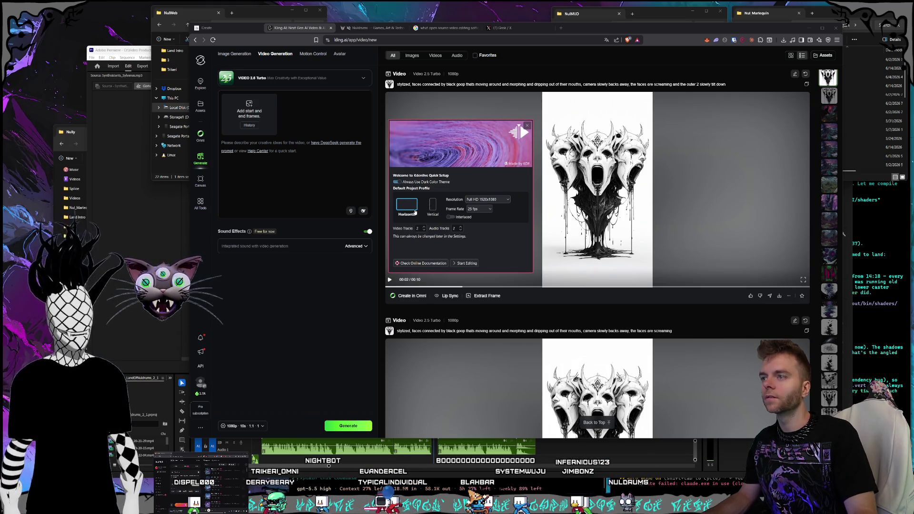
click(433, 210)
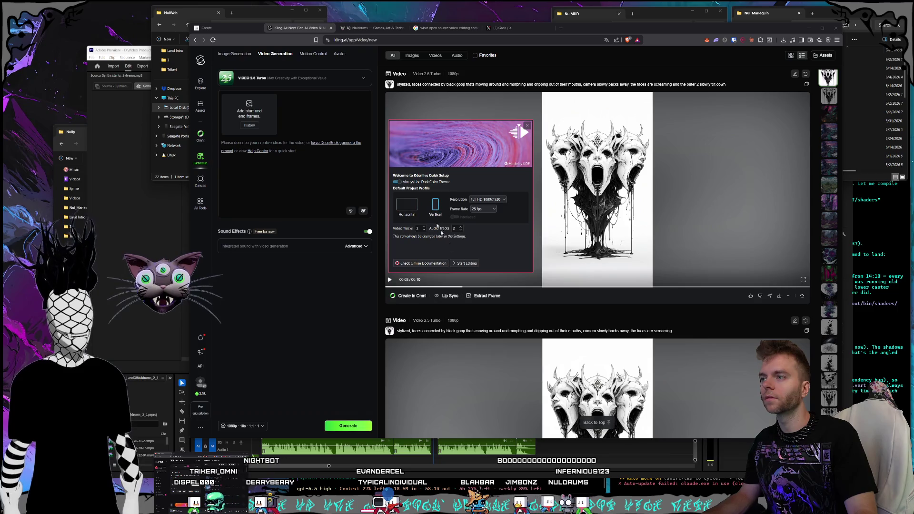
click(483, 209)
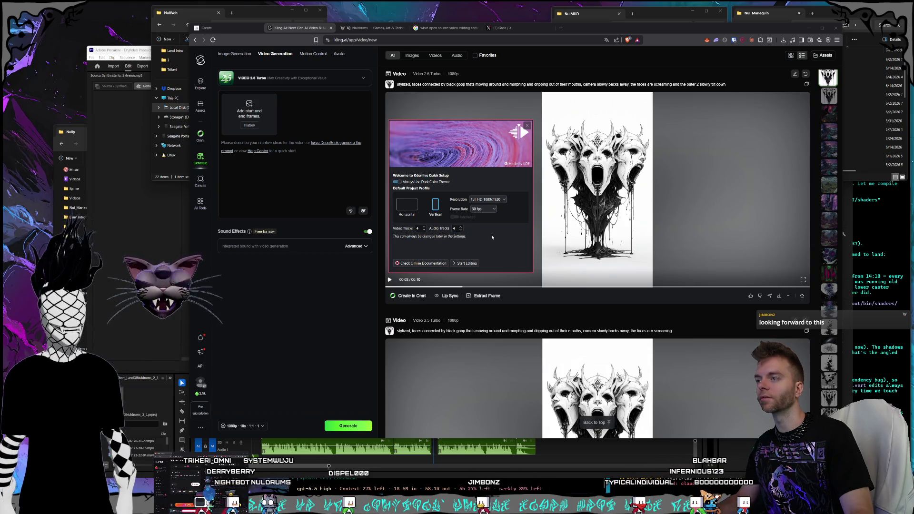
click(483, 209)
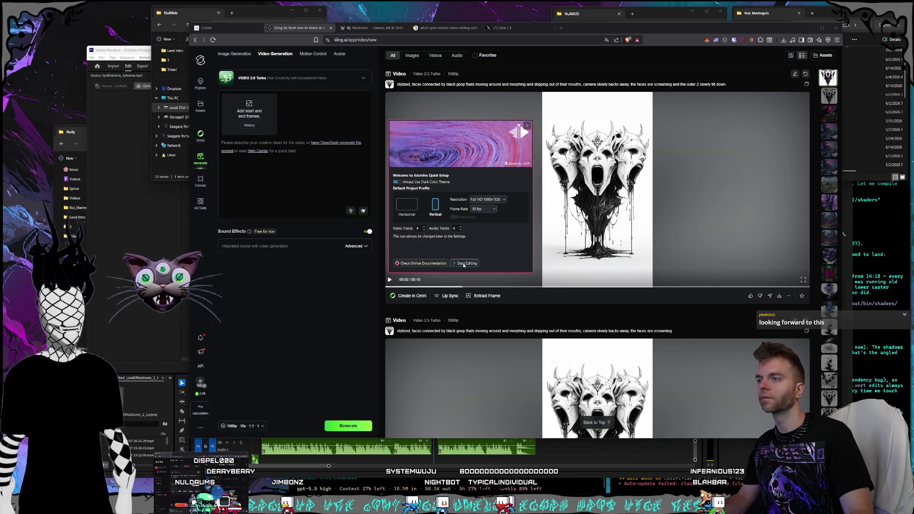
click(464, 265)
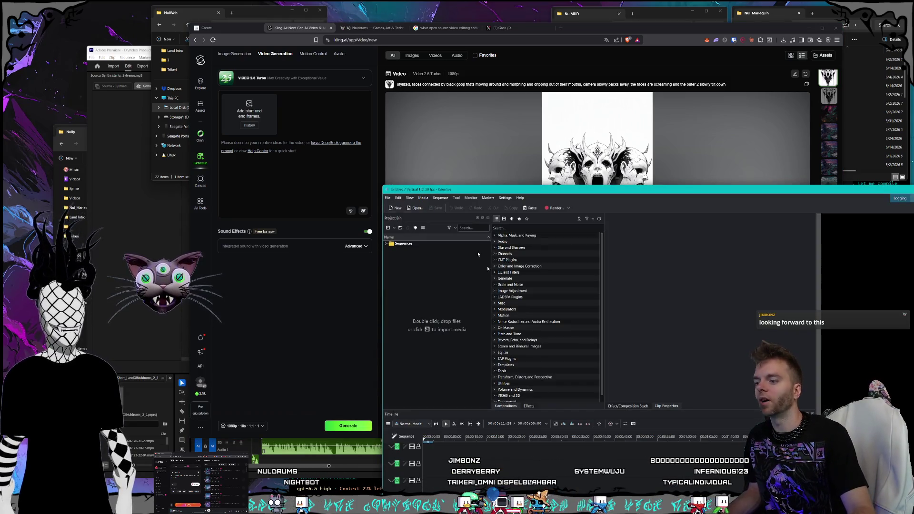
mouse_move(458, 195)
mouse_down()
mouse_move(258, 78)
mouse_move(293, 86)
mouse_up()
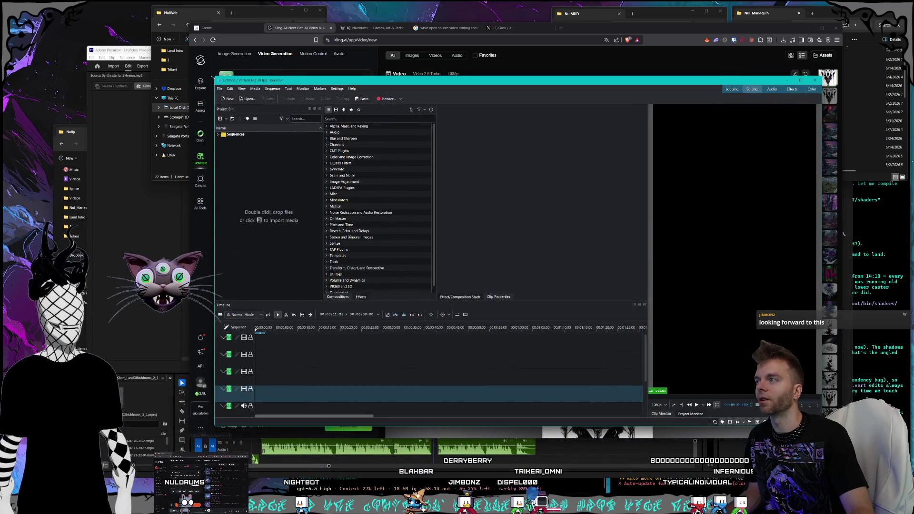
drag(213, 77, 134, 24)
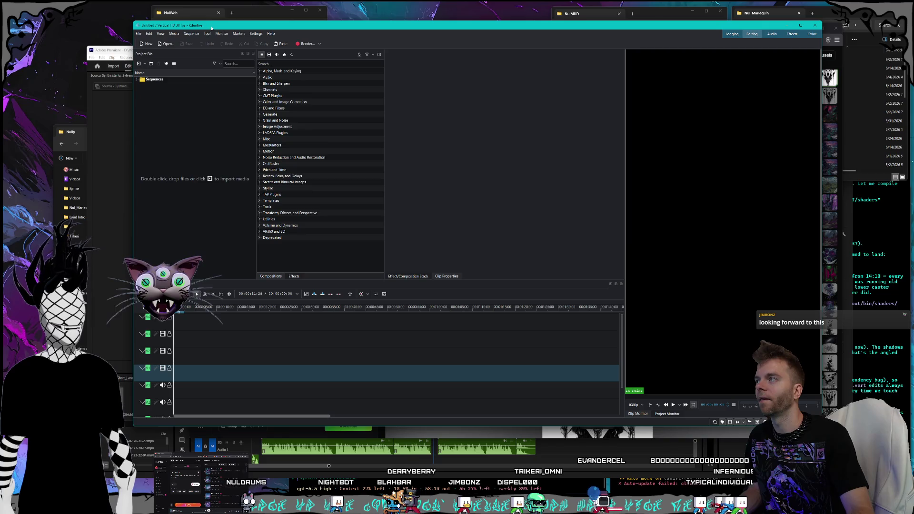
drag(211, 27, 215, 25)
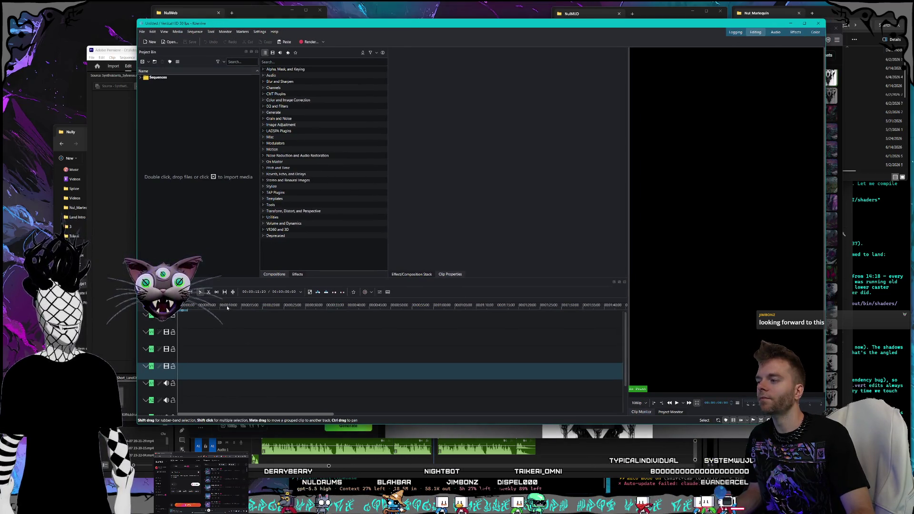
mouse_move(181, 307)
mouse_down()
mouse_move(210, 308)
mouse_move(184, 308)
mouse_up()
key(i)
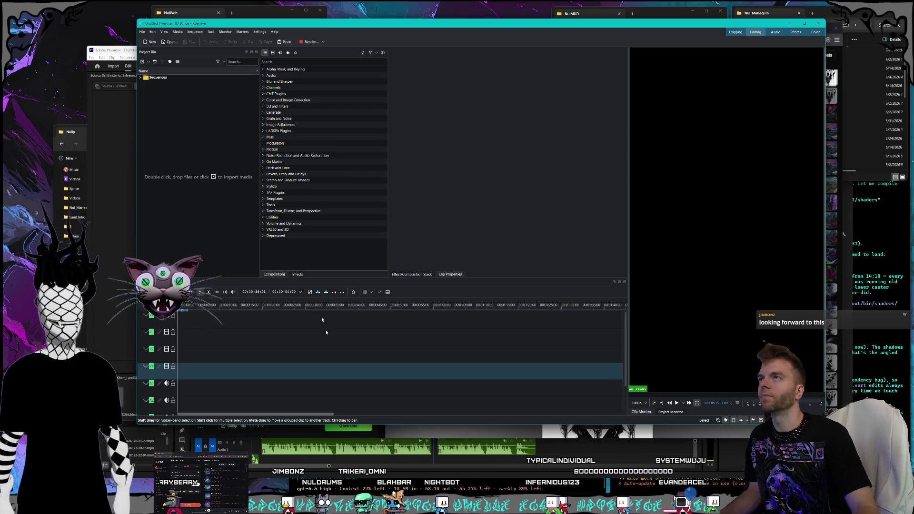
click(185, 310)
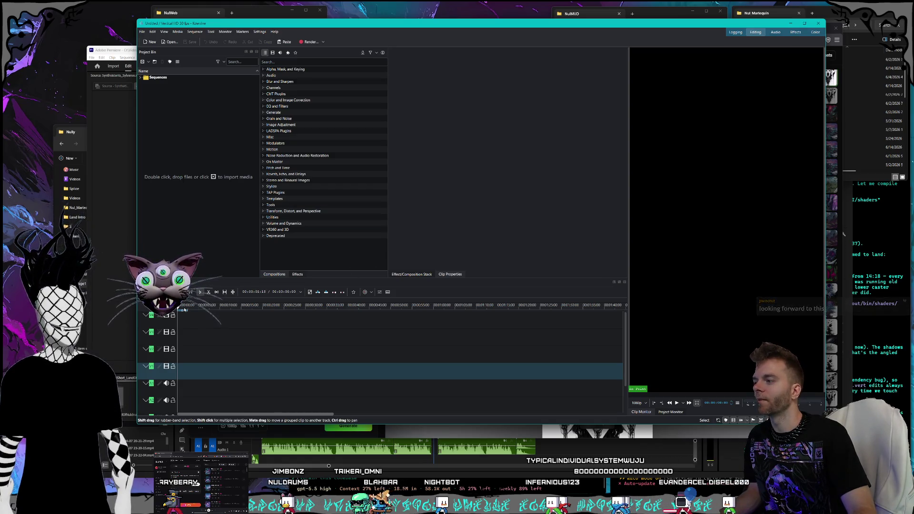
drag(185, 309, 178, 311)
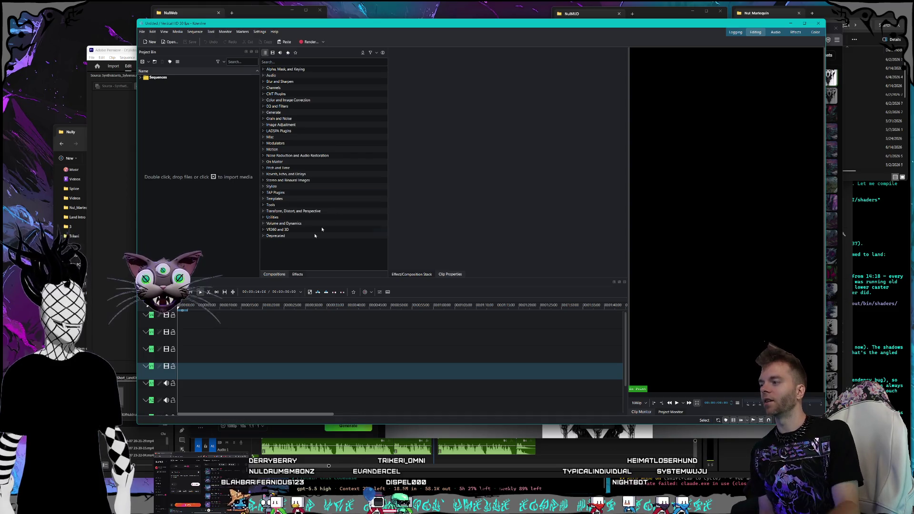
Mark an in point on the empty timeline with I, then switch back to the Claude chat
key(i)
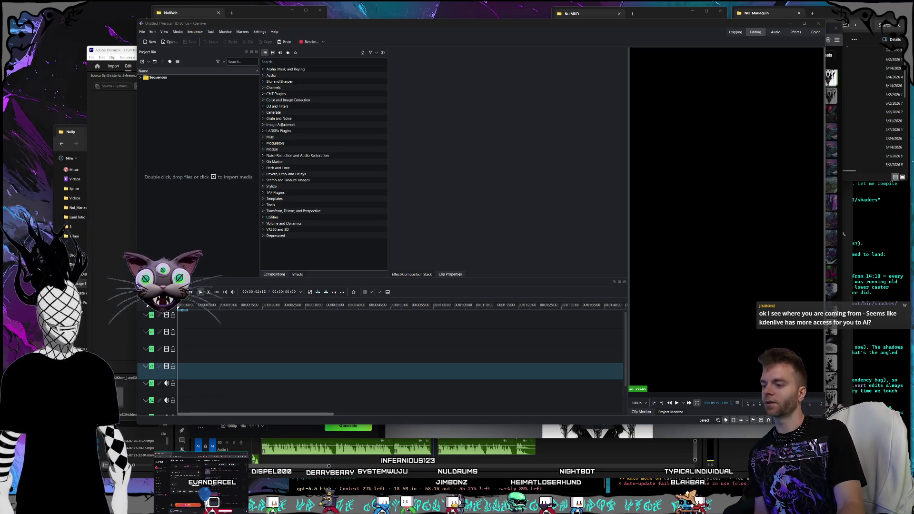
key(alt+Tab)
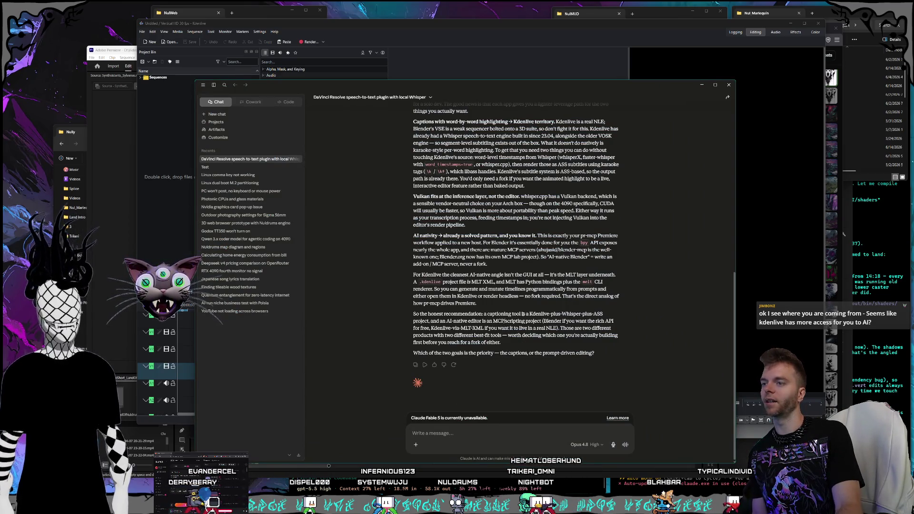
drag(195, 84, 180, 47)
mouse_move(369, 52)
mouse_down()
mouse_move(379, 75)
mouse_move(385, 60)
mouse_up()
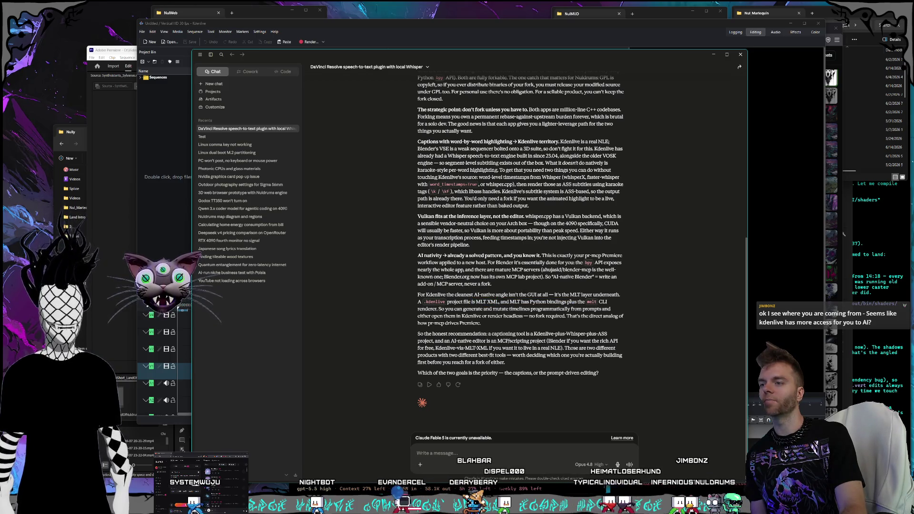
mouse_move(581, 309)
mouse_down()
mouse_move(512, 315)
mouse_move(543, 303)
mouse_up()
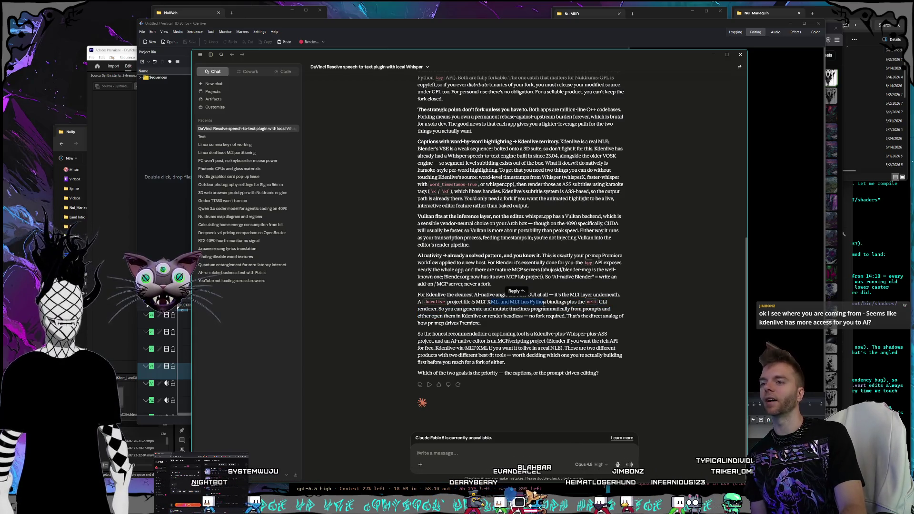
click(514, 303)
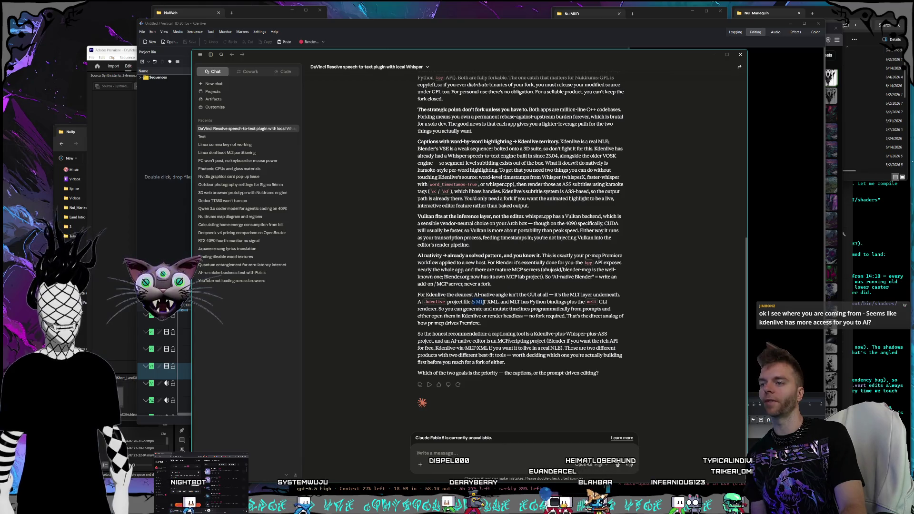
click(483, 302)
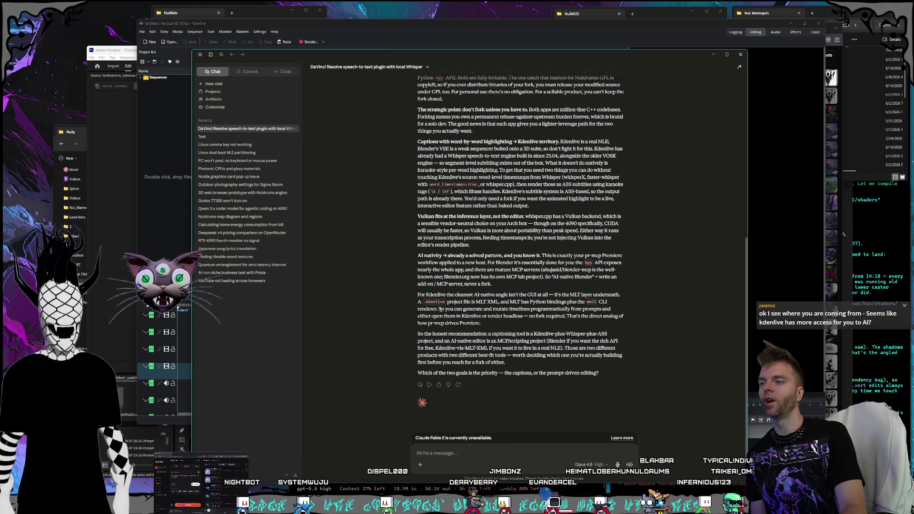
drag(438, 309, 413, 302)
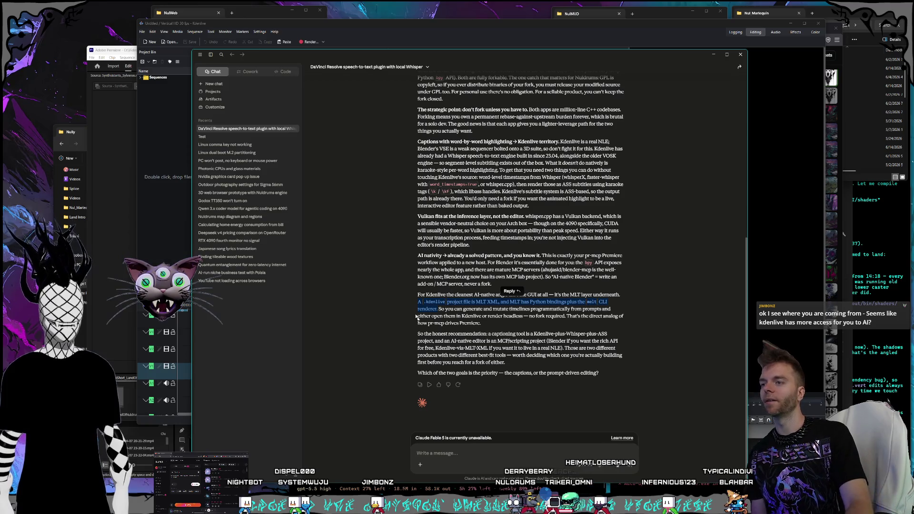
mouse_move(439, 310)
mouse_down()
mouse_move(425, 301)
mouse_move(456, 316)
mouse_up()
click(482, 317)
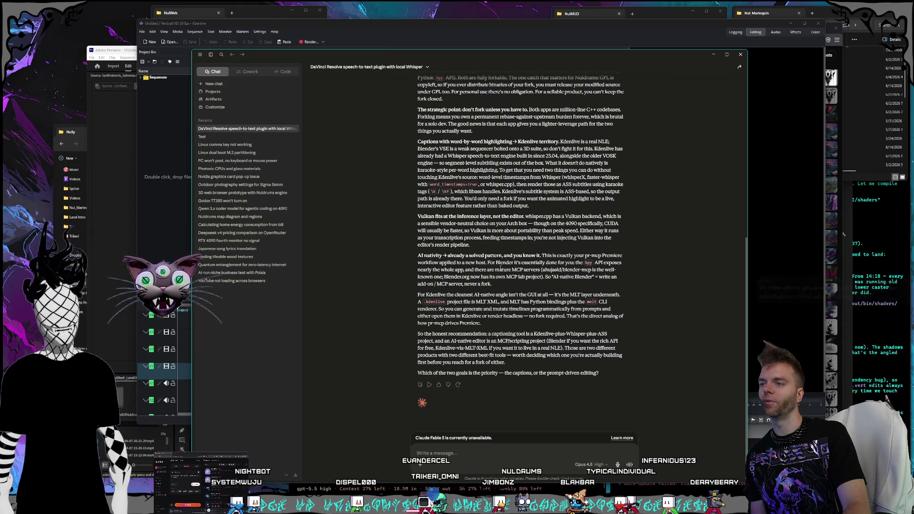
mouse_move(499, 269)
mouse_down()
mouse_move(485, 262)
mouse_move(497, 271)
mouse_move(493, 285)
mouse_up()
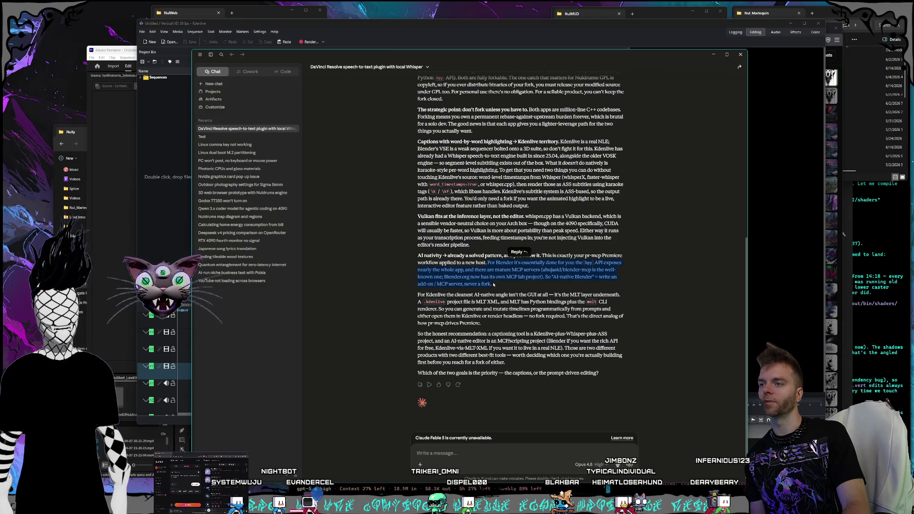
click(494, 277)
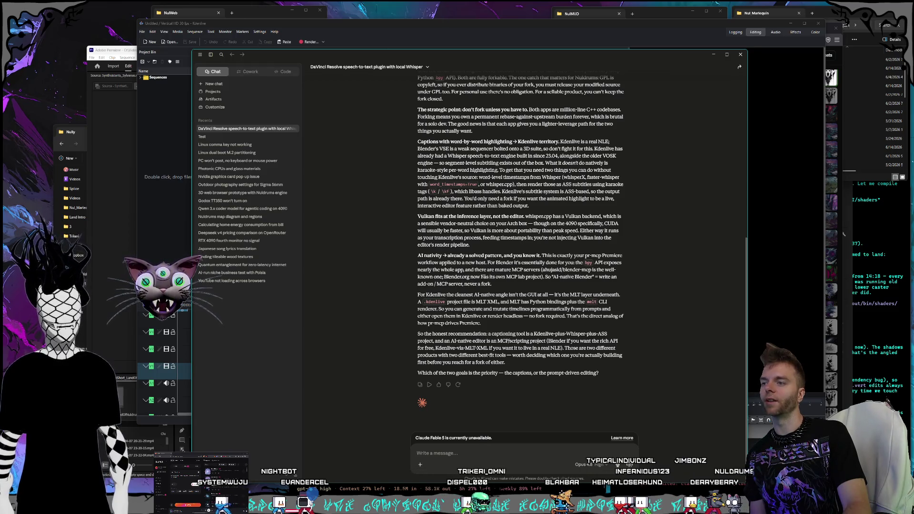
drag(452, 270, 617, 278)
click(418, 258)
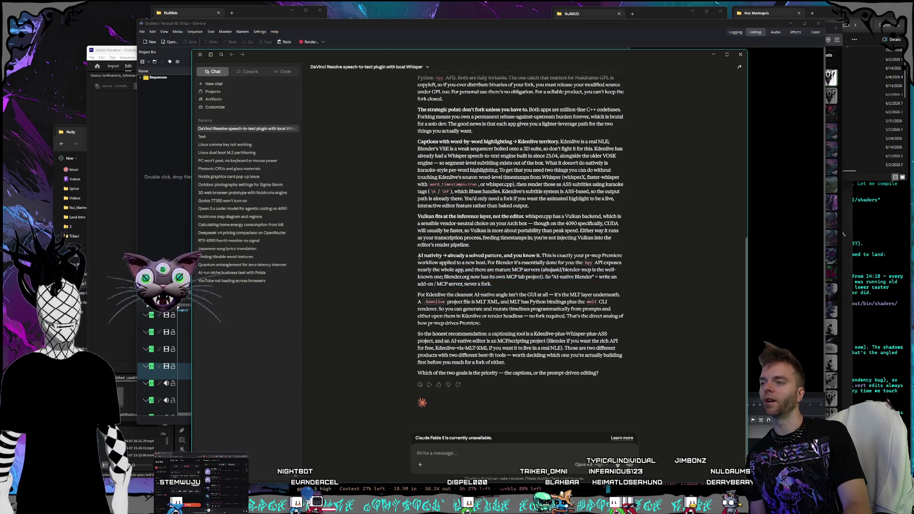
mouse_move(419, 259)
mouse_down()
mouse_move(620, 257)
mouse_move(487, 270)
mouse_up()
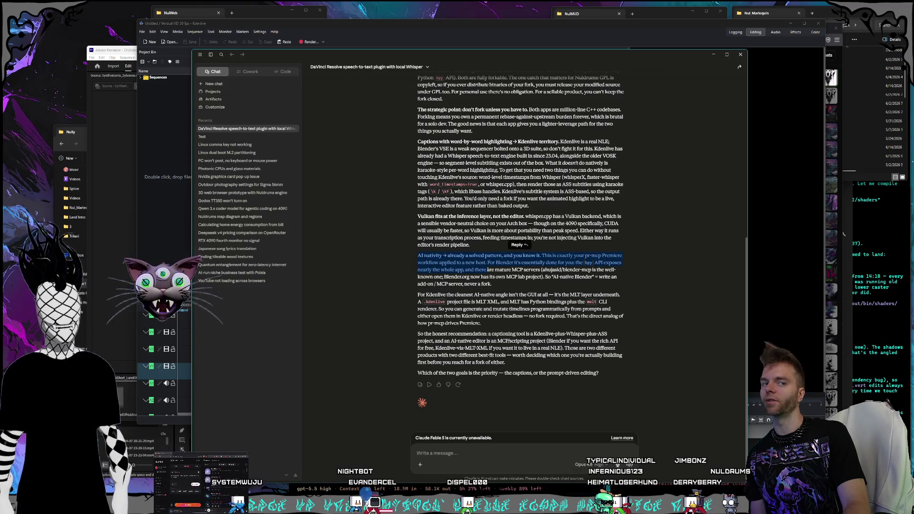
click(487, 270)
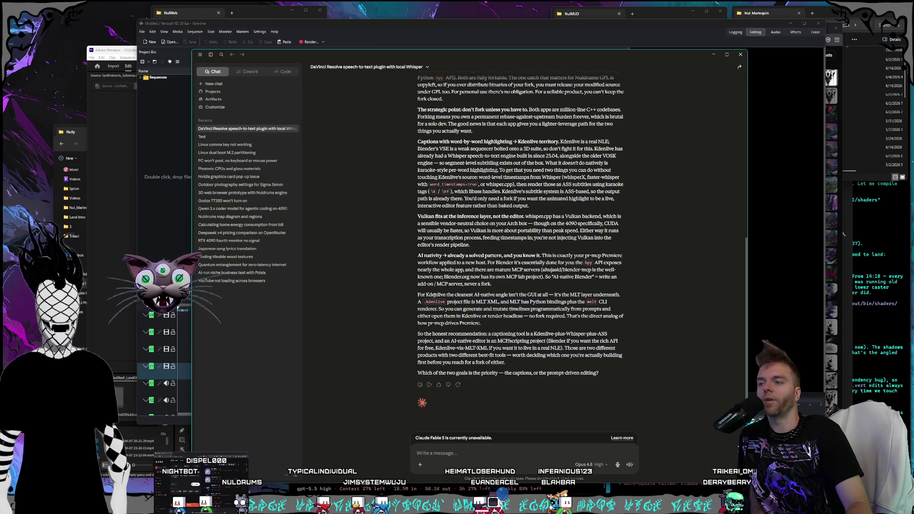
drag(438, 309, 418, 302)
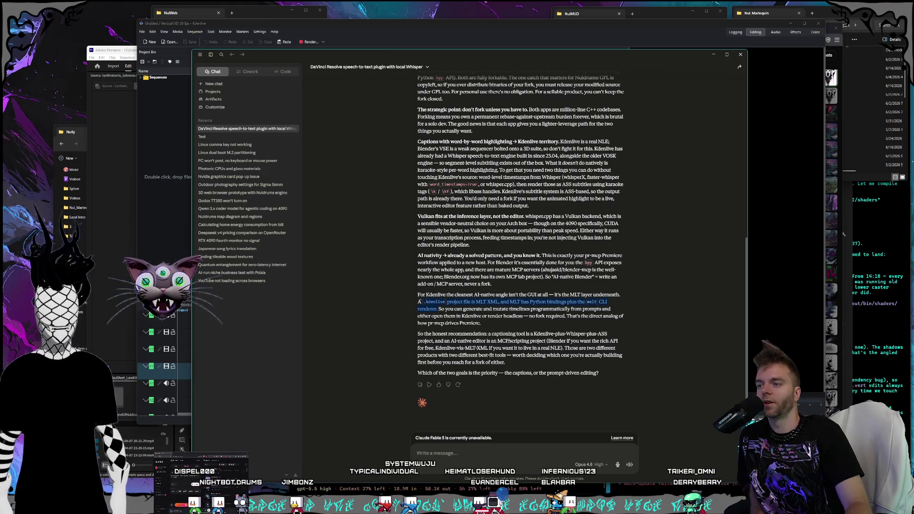
click(438, 311)
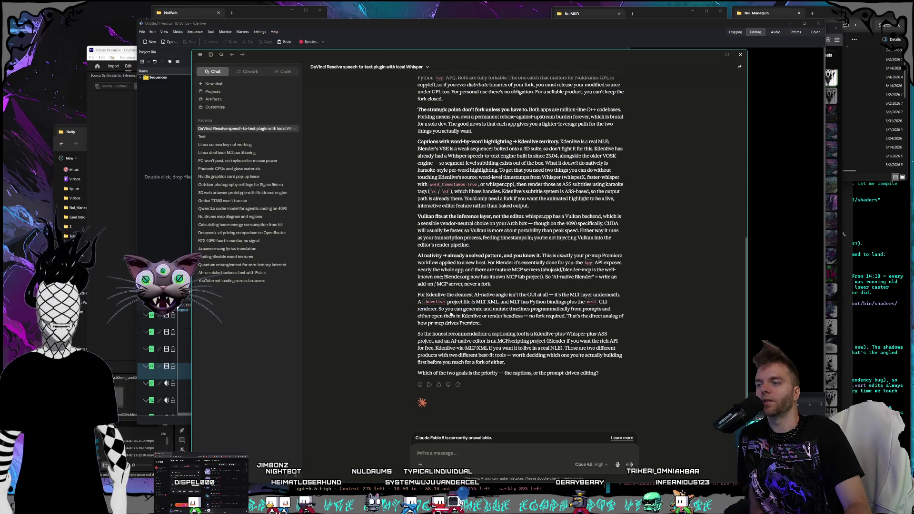
mouse_move(504, 325)
mouse_down()
mouse_move(474, 295)
mouse_move(418, 295)
mouse_move(439, 309)
mouse_move(418, 295)
mouse_up()
click(420, 296)
click(439, 309)
click(418, 295)
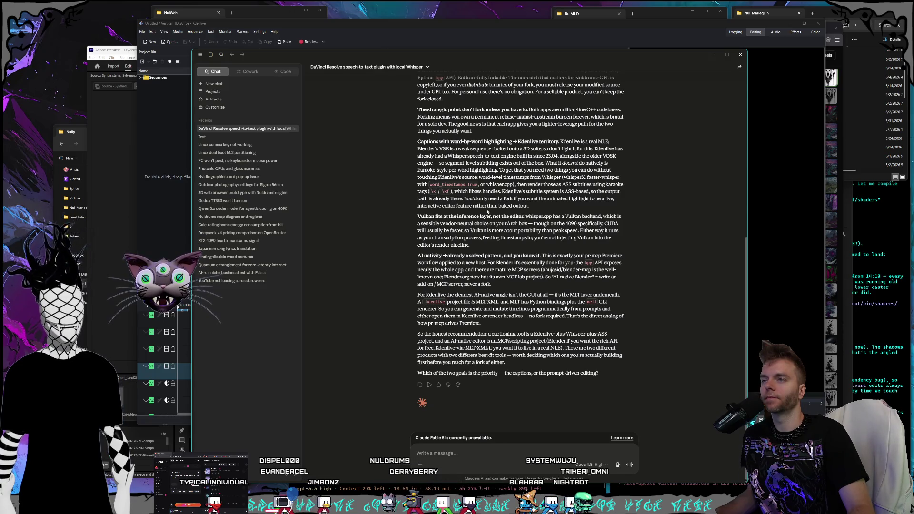
drag(451, 50, 452, 75)
click(712, 73)
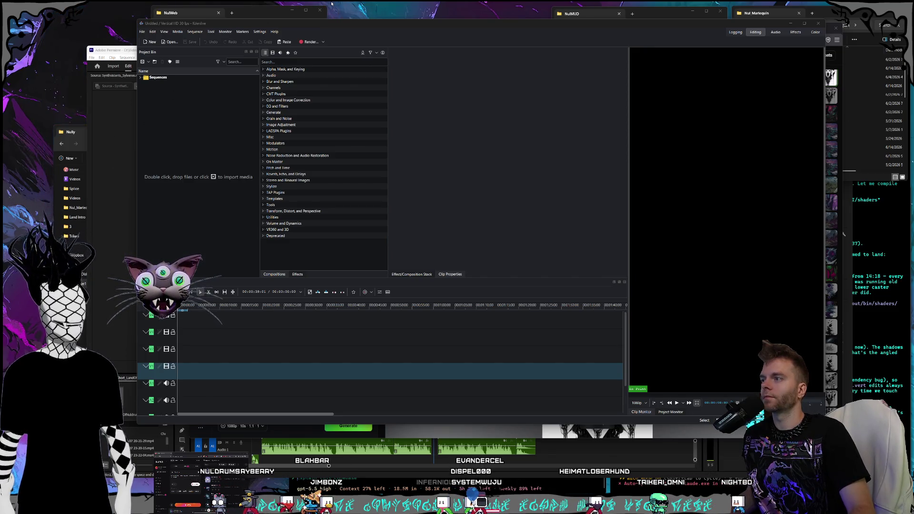
Bring Kdenlive's empty project to the front, rewind the timeline to the start, and choose File > Save As
click(350, 23)
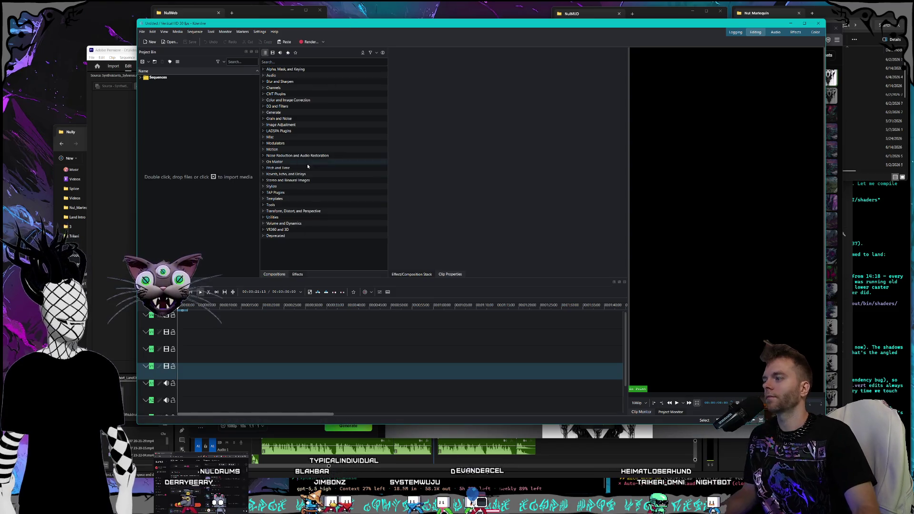
click(201, 357)
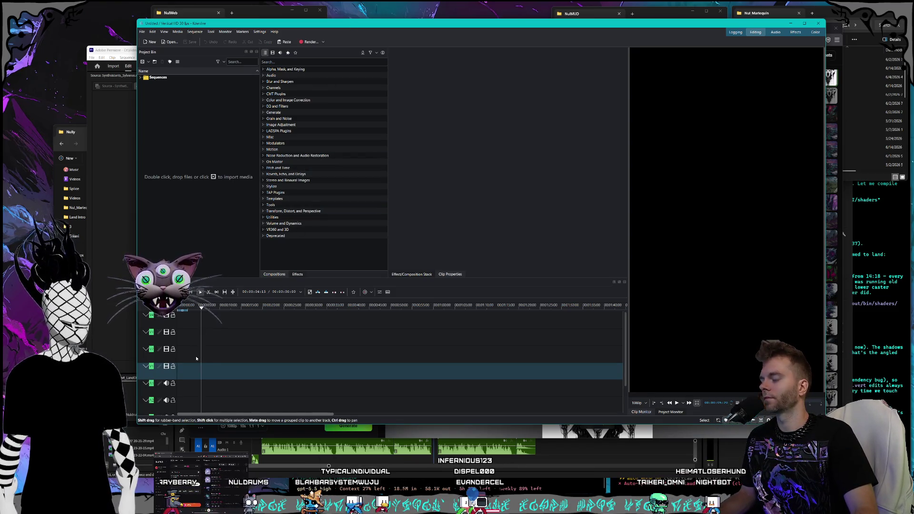
drag(195, 305, 180, 305)
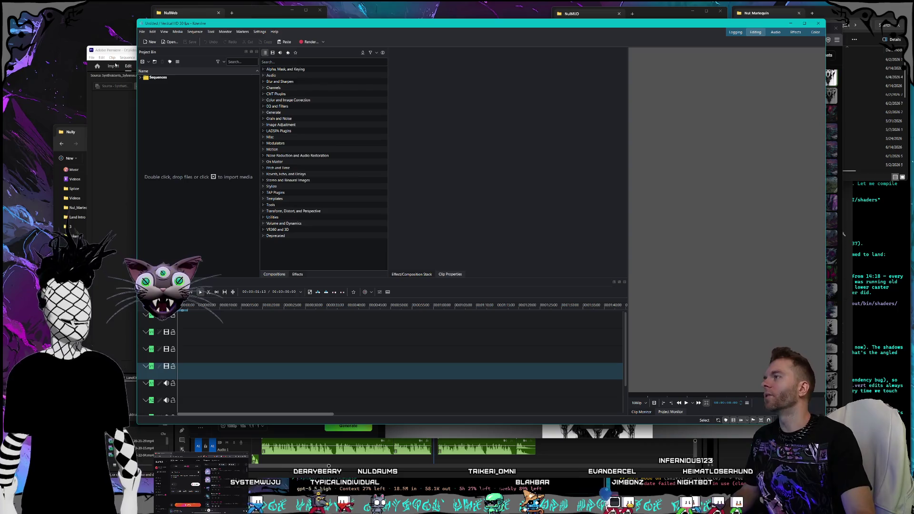
click(142, 31)
click(157, 76)
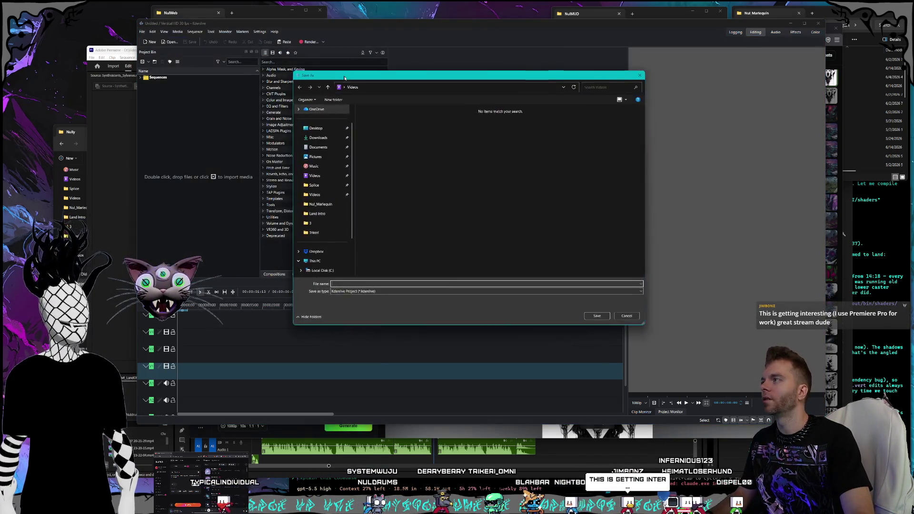
Widen the Save As navigation pane and go to the Storage1 (D:) drive
scroll(352, 200, down, 2)
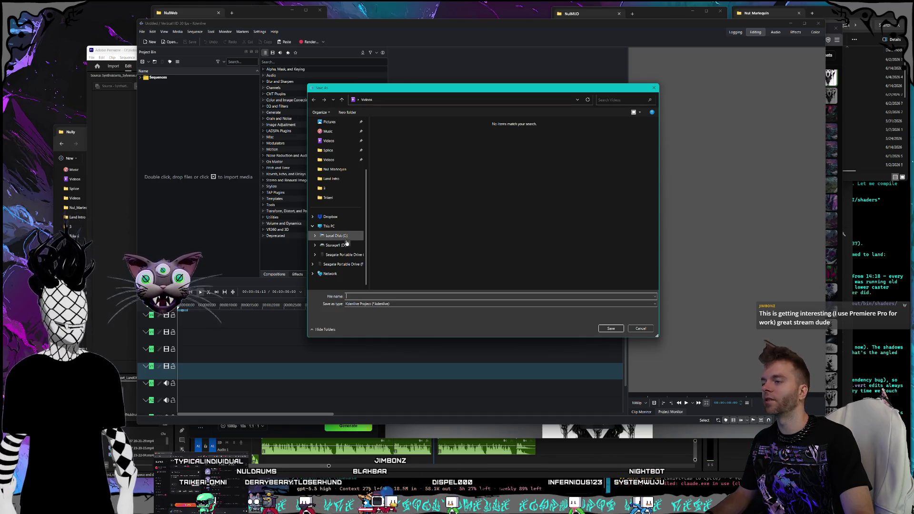
drag(369, 255, 379, 254)
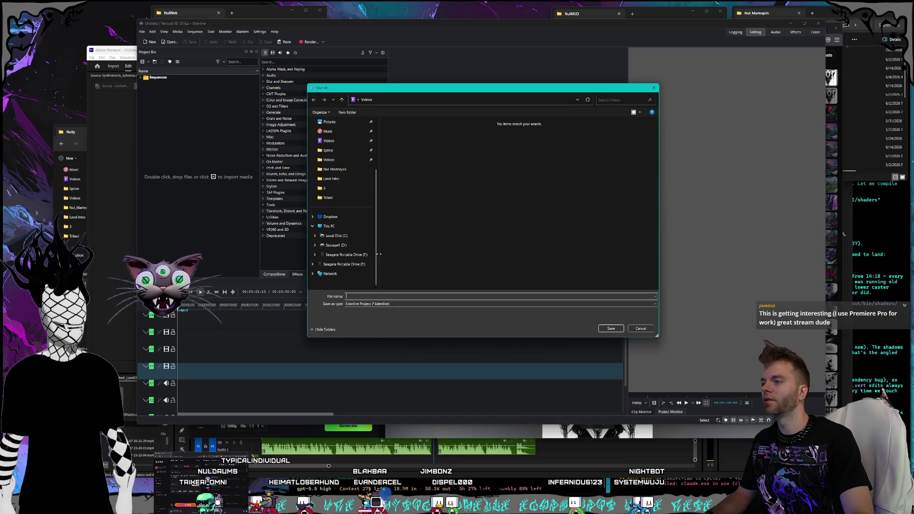
click(336, 246)
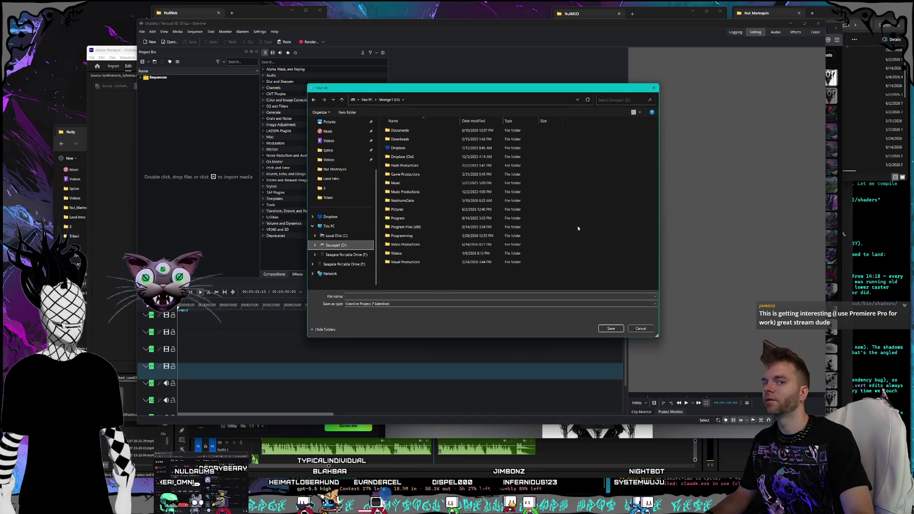
Look through the Storage1 (D:) folders and open Video Productions as the save location
click(415, 203)
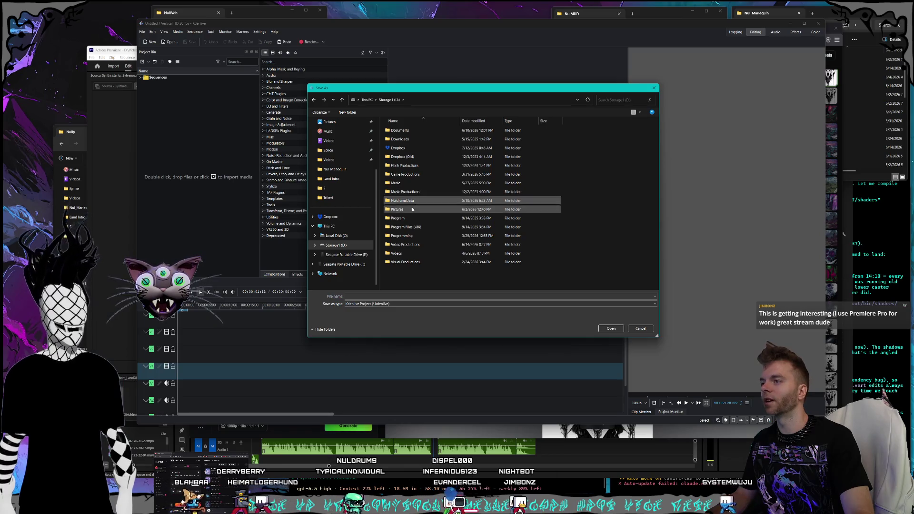
click(413, 210)
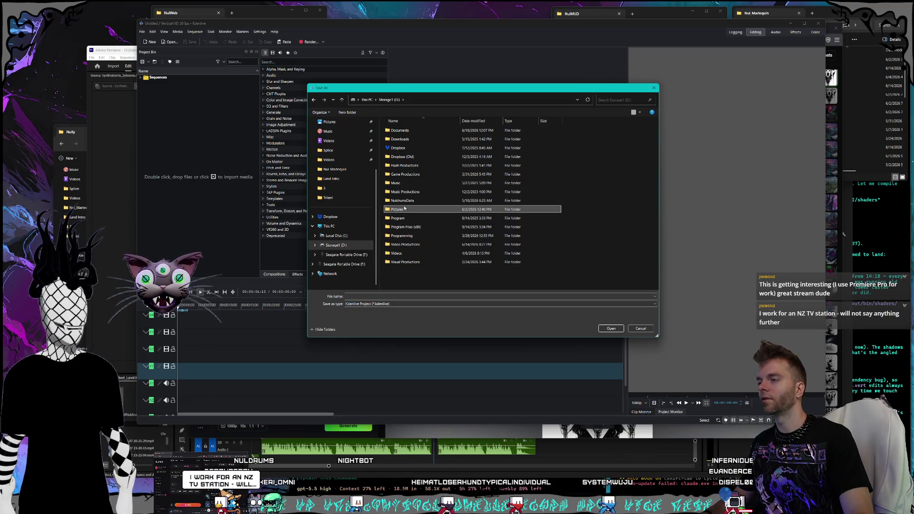
click(417, 193)
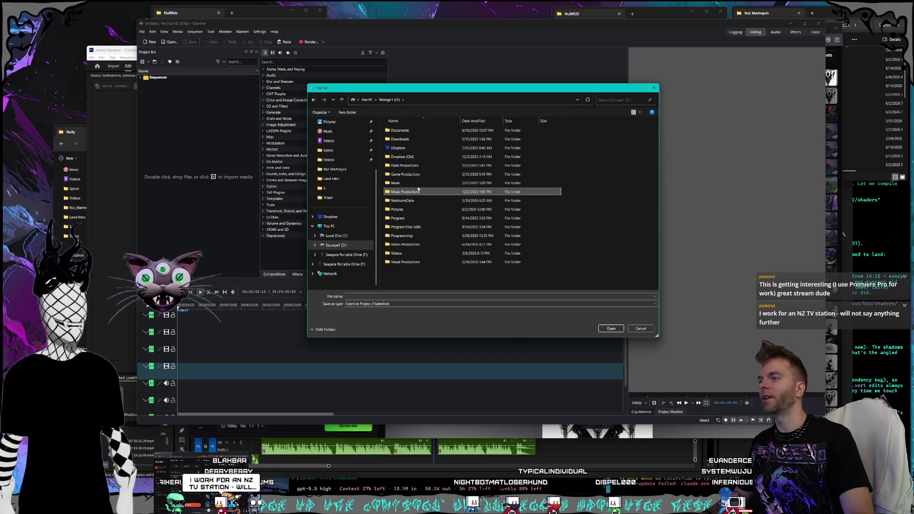
click(409, 200)
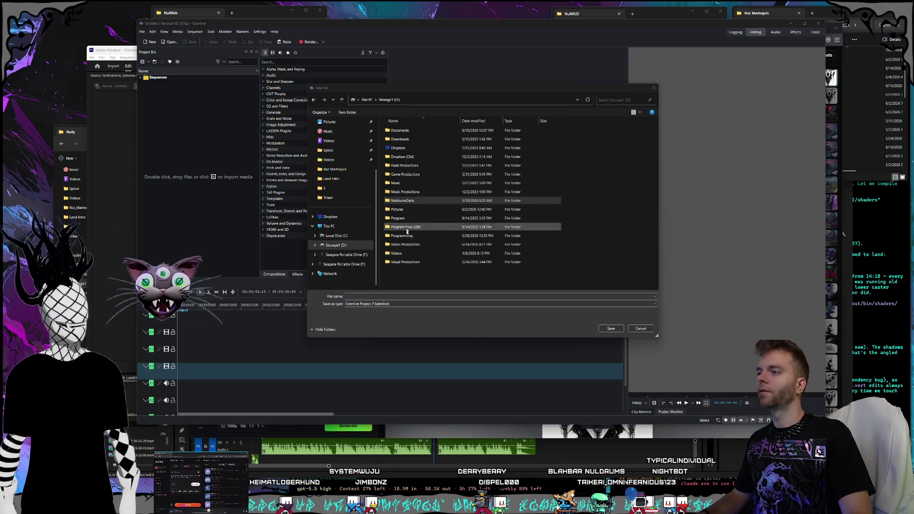
double_click(404, 244)
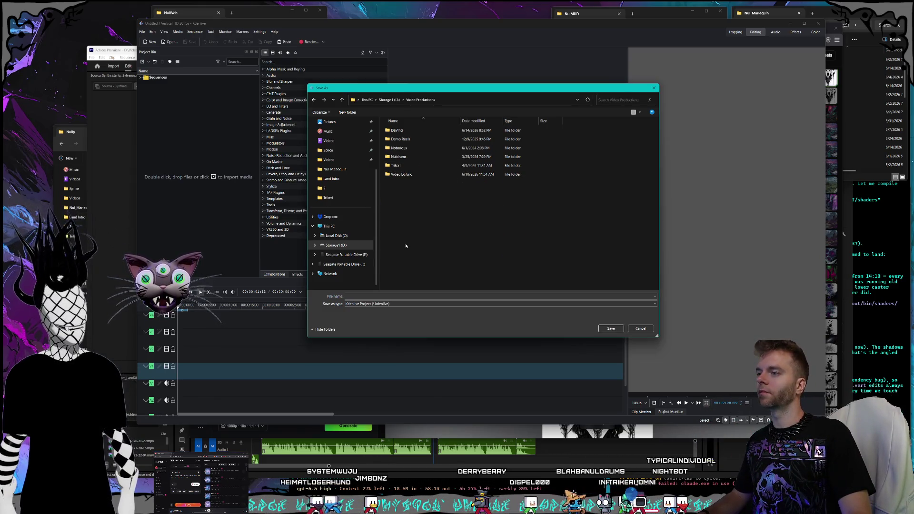
Look through the Nuldrums and Video Editing subfolders of Video Productions
double_click(407, 160)
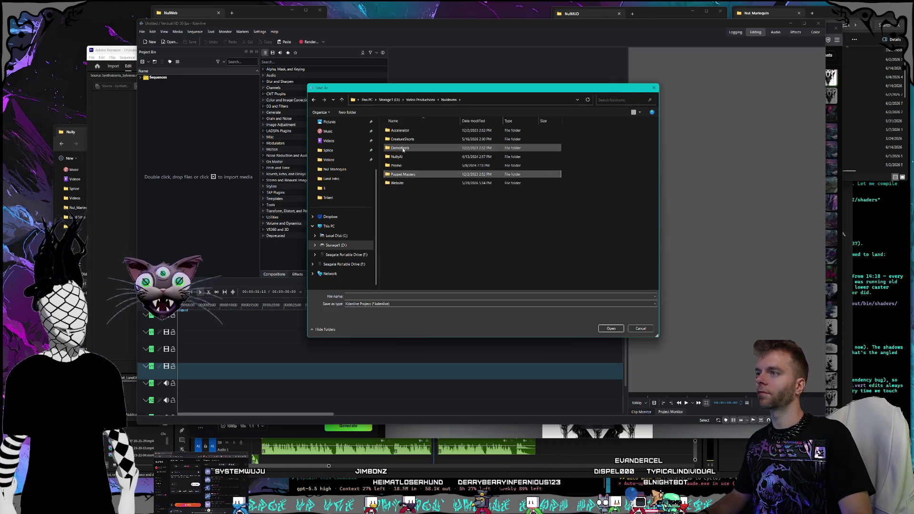
click(403, 139)
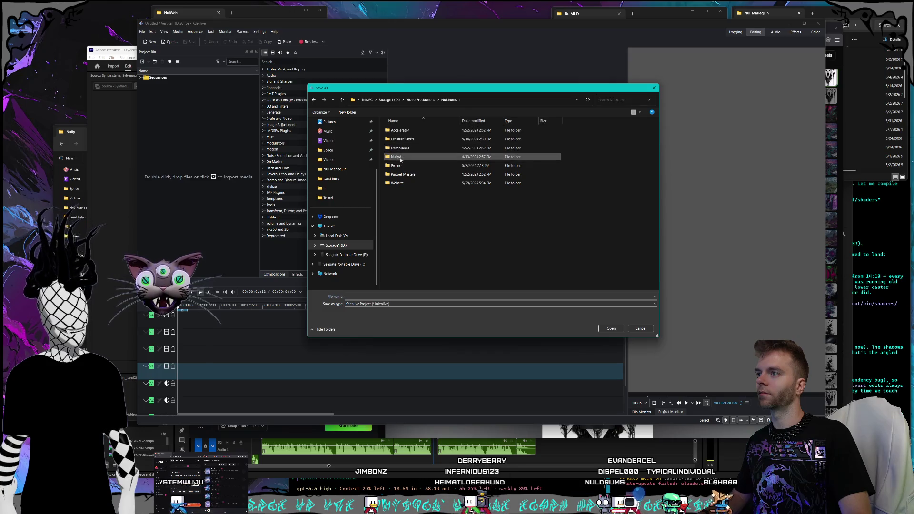
click(406, 175)
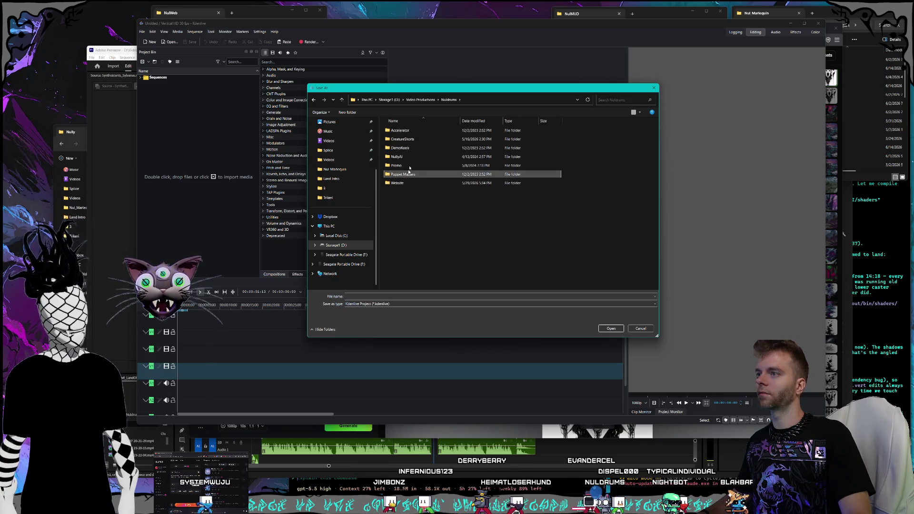
click(422, 100)
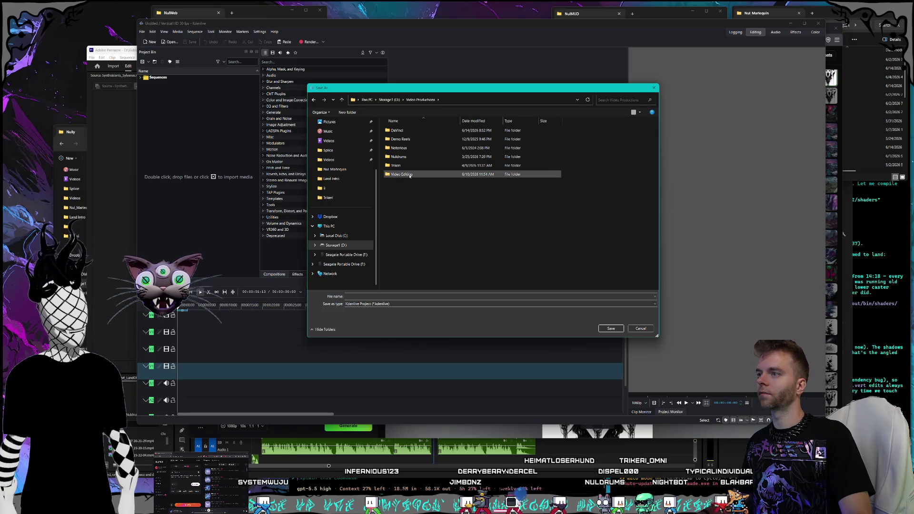
key(Return)
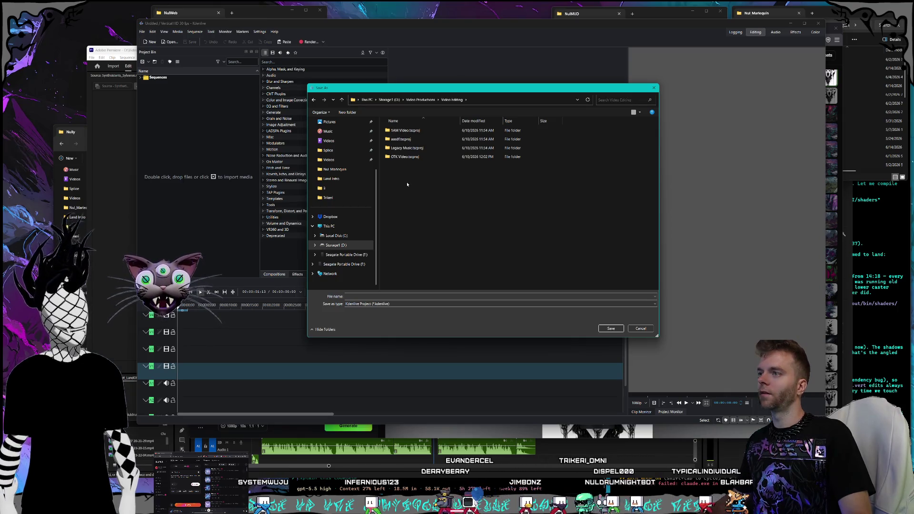
click(421, 100)
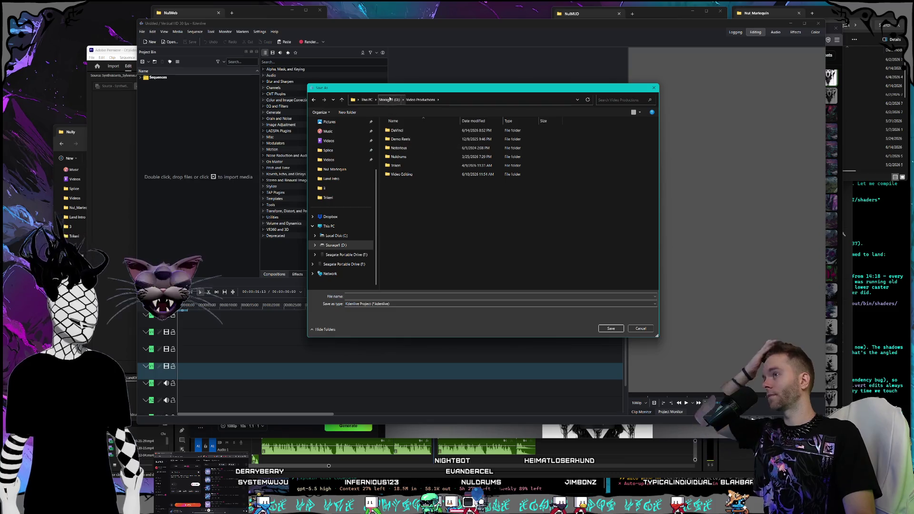
Go up to the top of Storage1 (D:) and open its Videos folder
key(alt+Up)
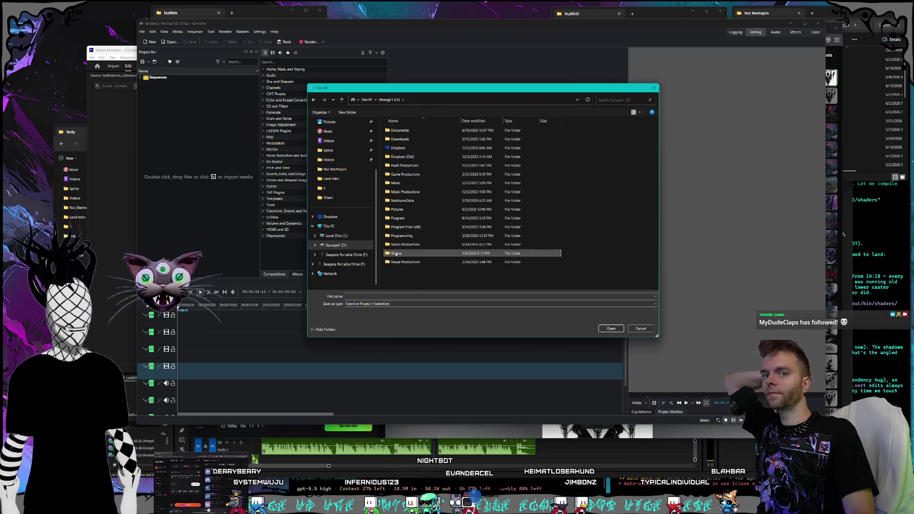
double_click(429, 254)
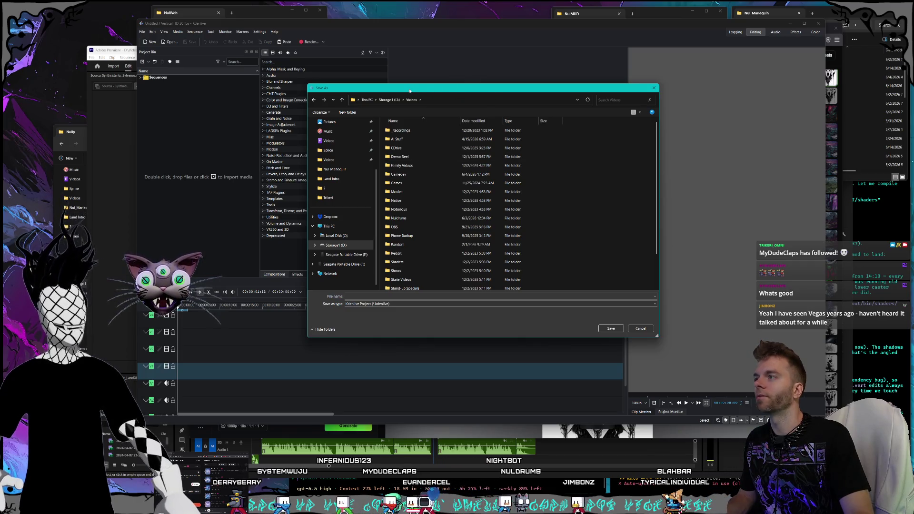
mouse_move(410, 91)
mouse_down()
mouse_move(416, 99)
mouse_move(418, 79)
mouse_move(440, 87)
mouse_up()
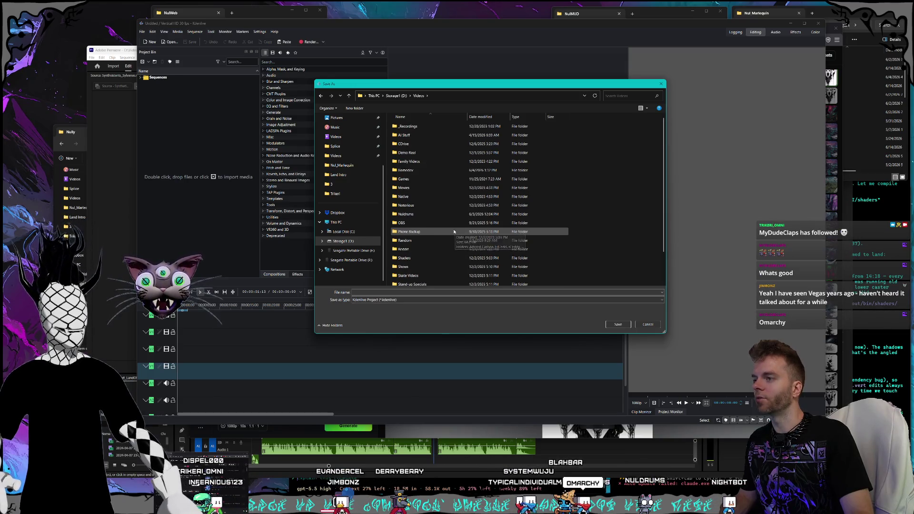
scroll(454, 232, down, 2)
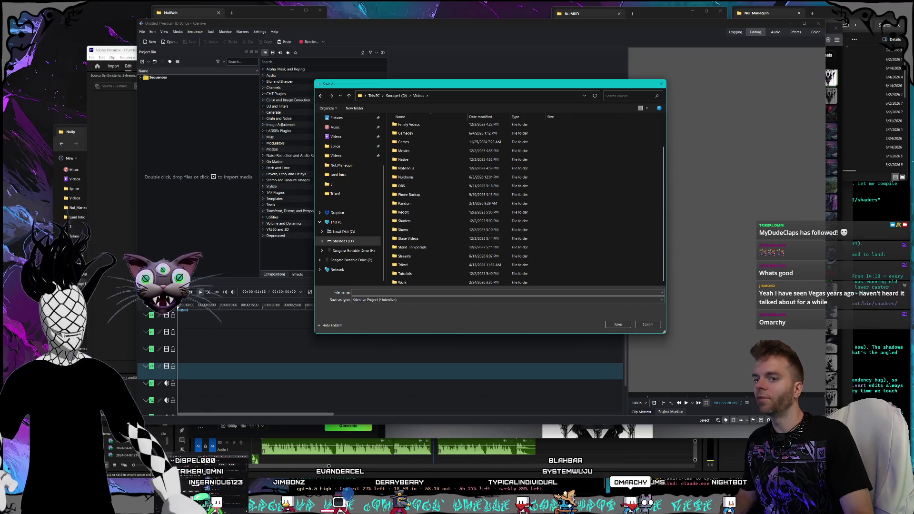
key(alt+Tab)
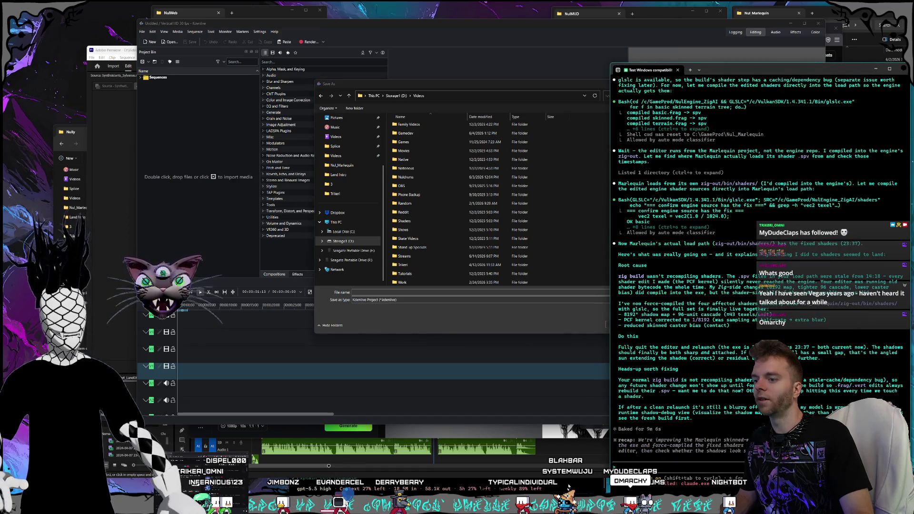
Return to Premiere Pro and scrub the Gorlunk short between about 30 and 40 seconds to check captions
key(alt+Tab)
click(455, 395)
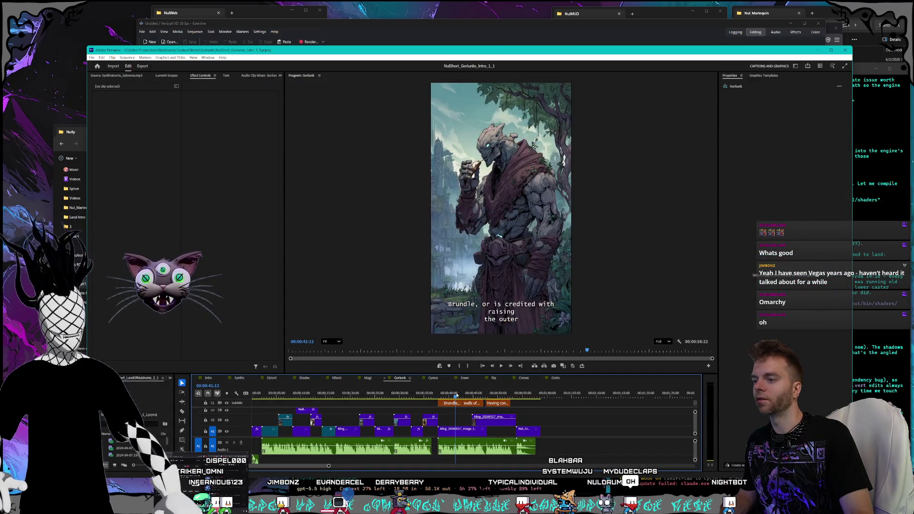
mouse_move(456, 395)
mouse_down()
mouse_move(510, 395)
mouse_move(407, 396)
mouse_up()
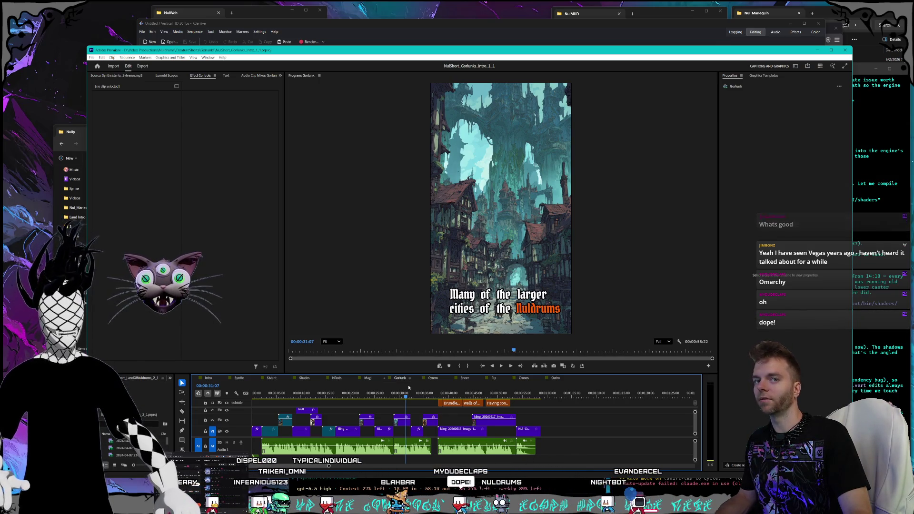
click(452, 395)
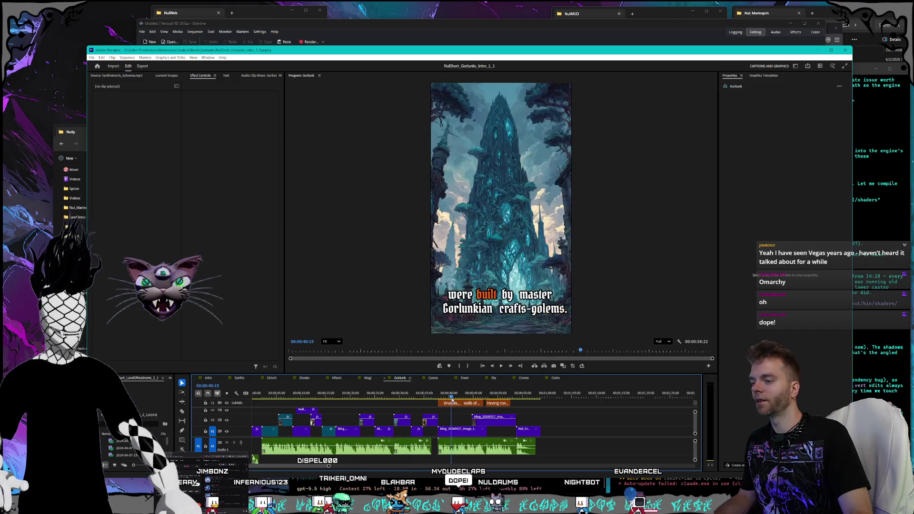
drag(452, 396, 396, 396)
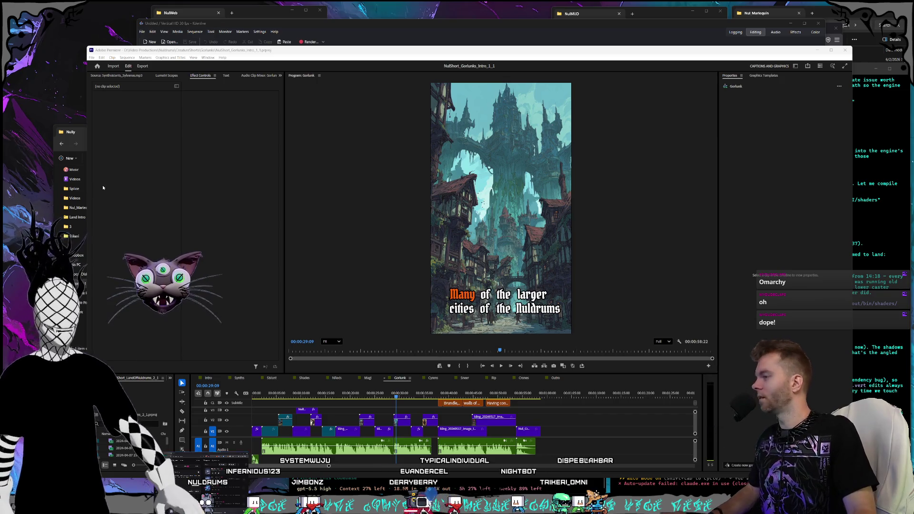
key(super)
text(music)
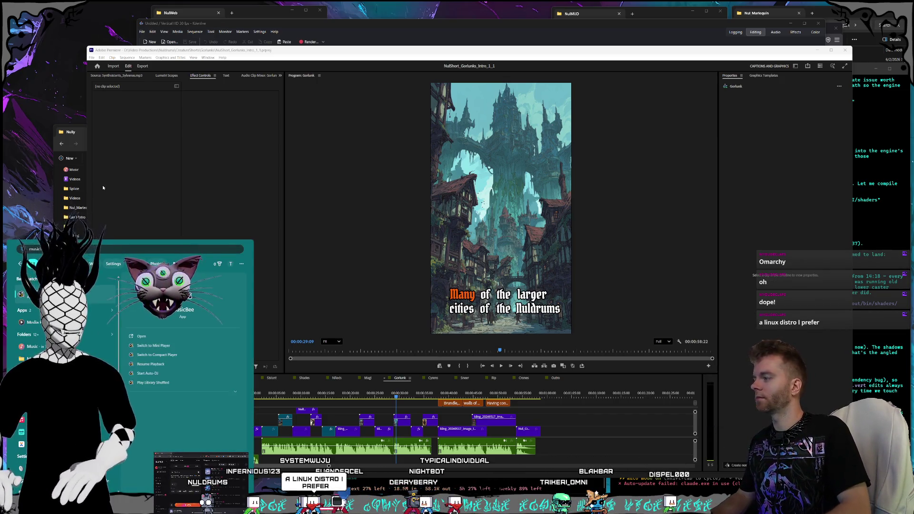
key(Return)
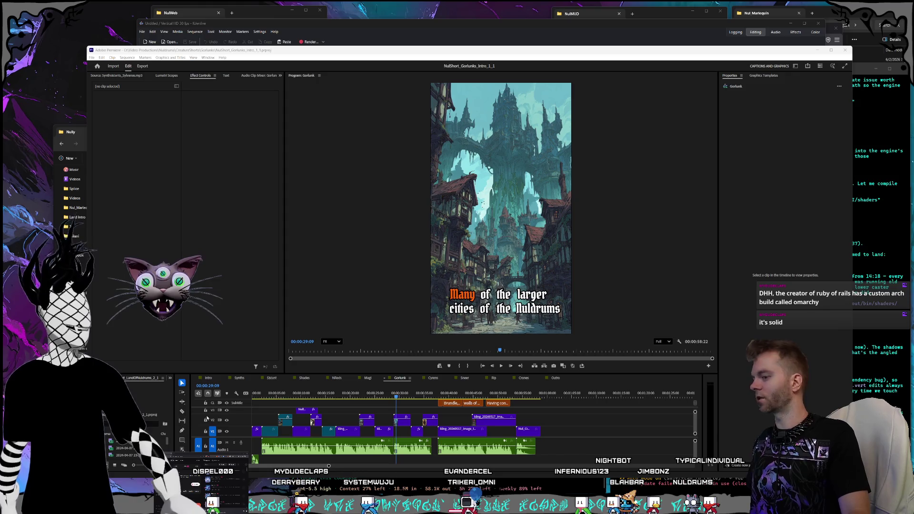
key(super)
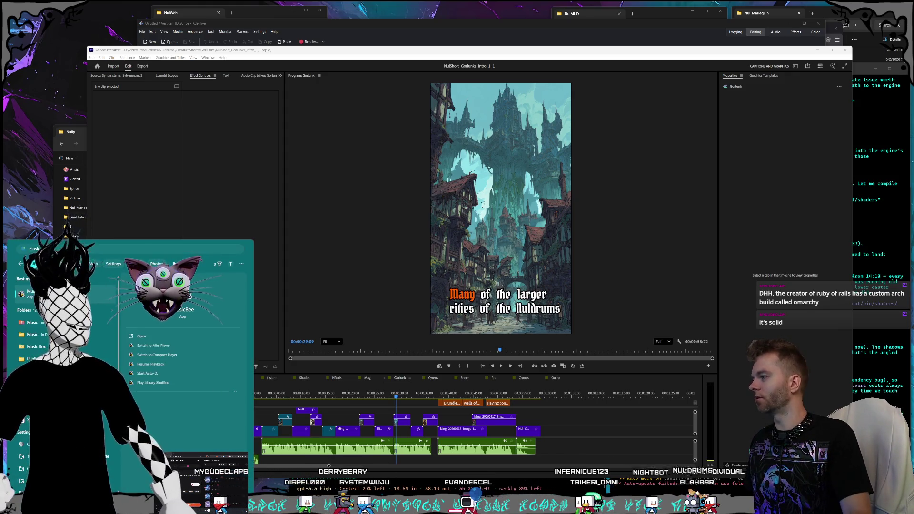
key(Return)
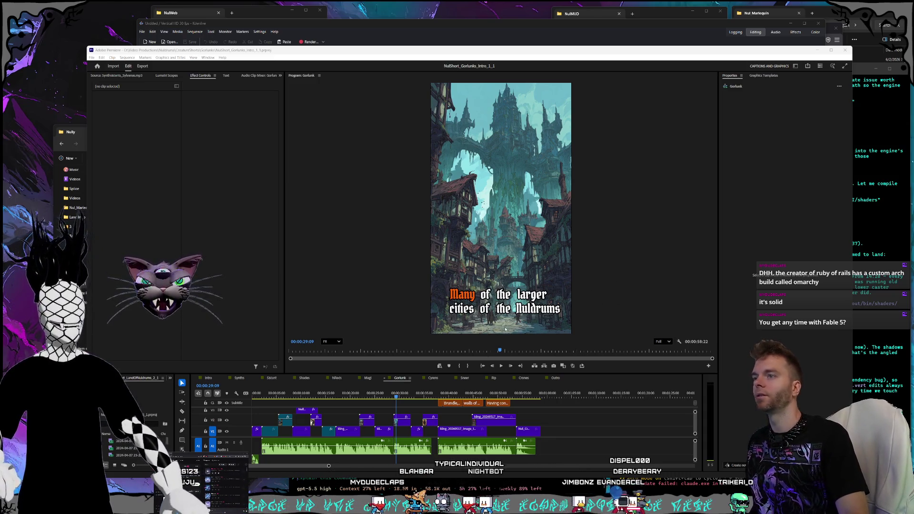
click(440, 393)
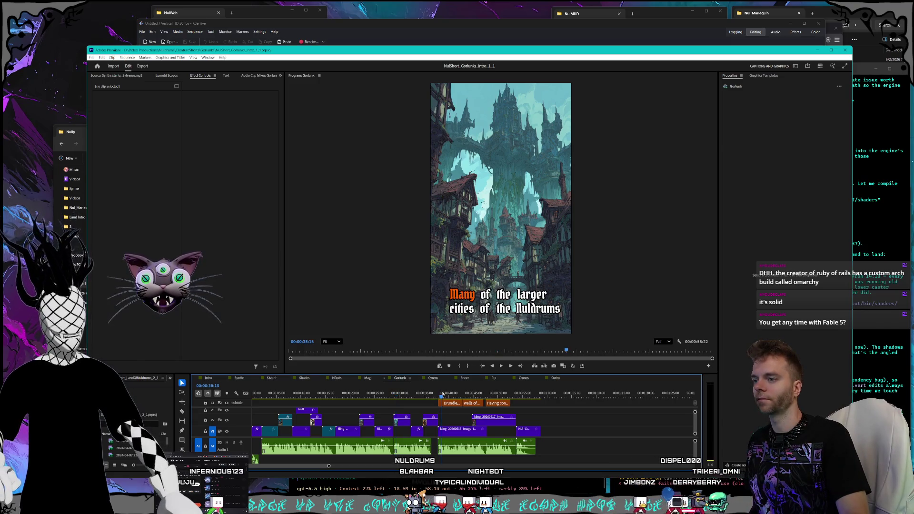
Set the three selected plain Gorlunk caption clips to font size 100
drag(525, 409, 434, 400)
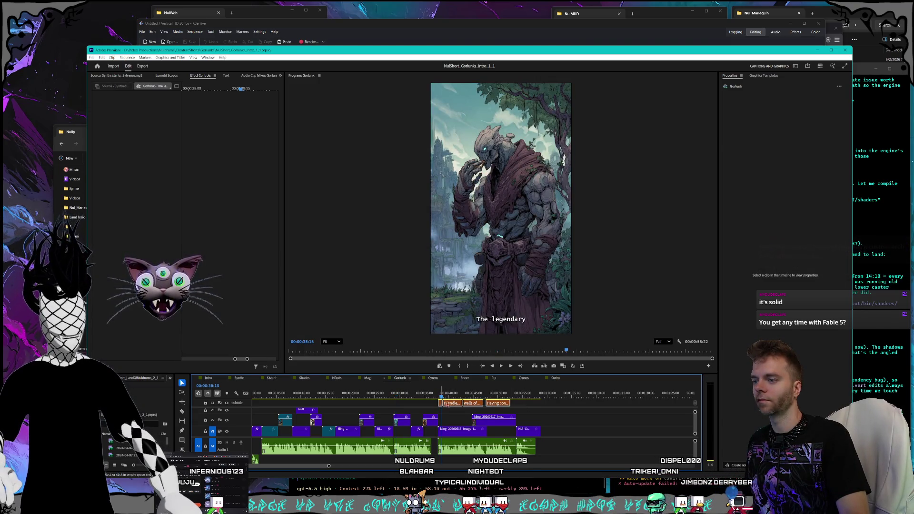
click(837, 124)
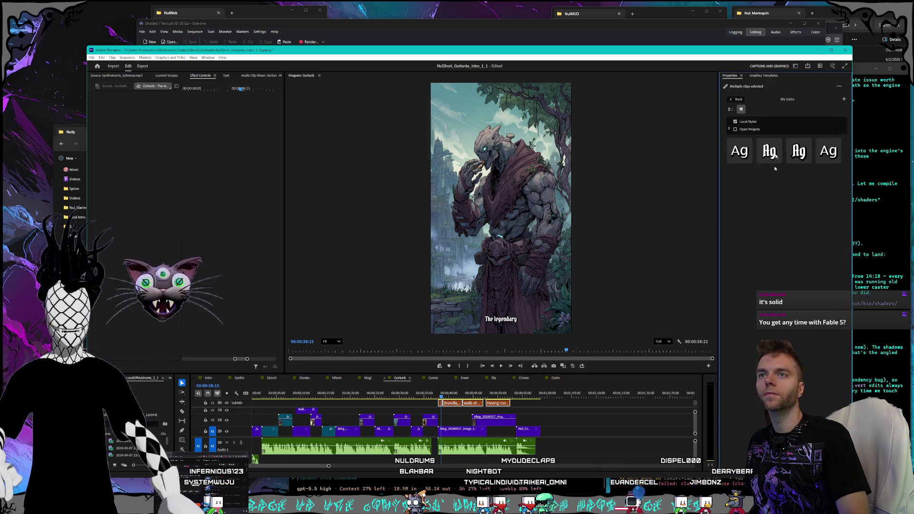
click(743, 100)
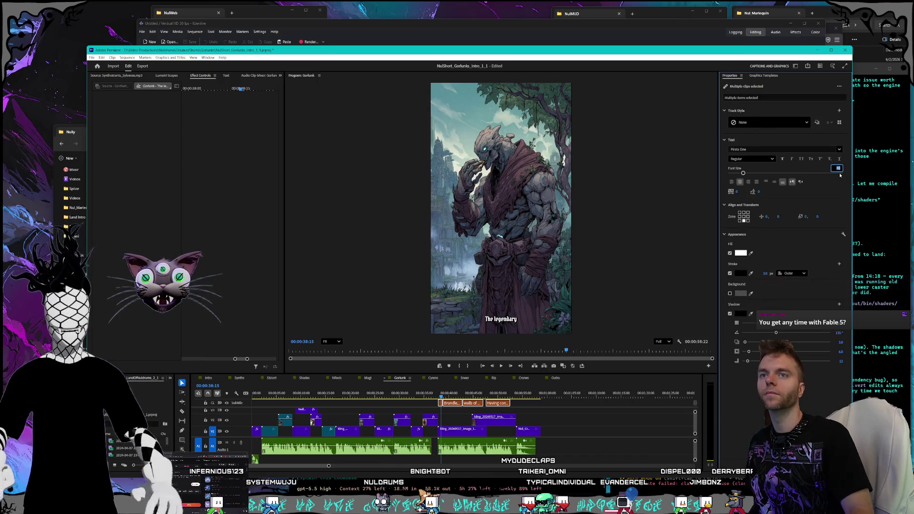
text(100)
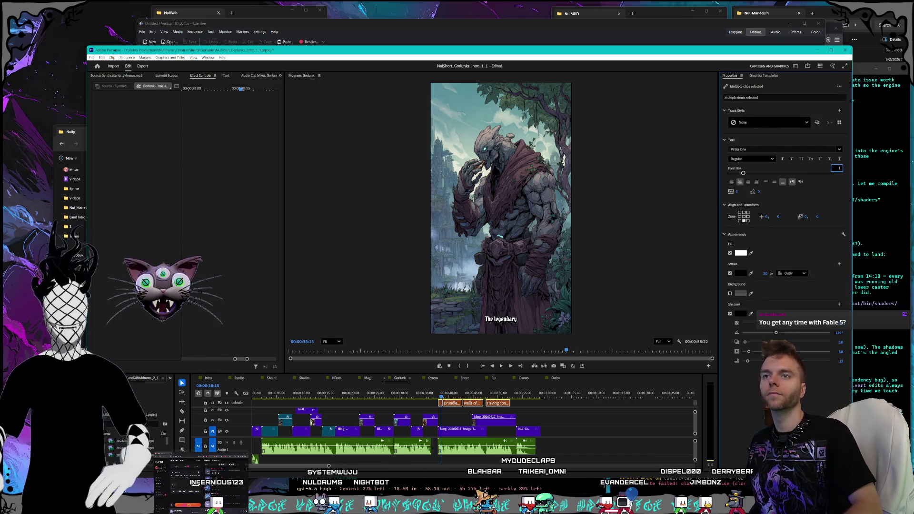
key(Return)
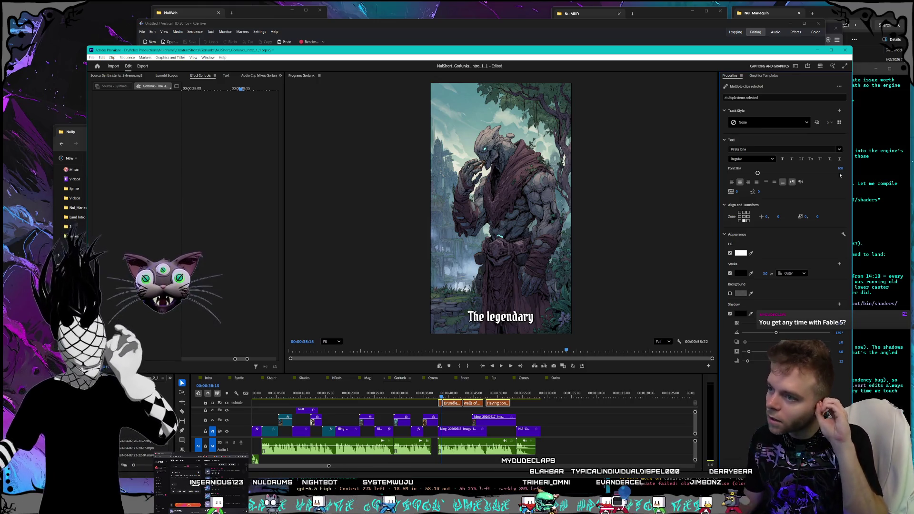
Check the golem, Brundle and tower captions between 35 and 49 seconds
click(430, 395)
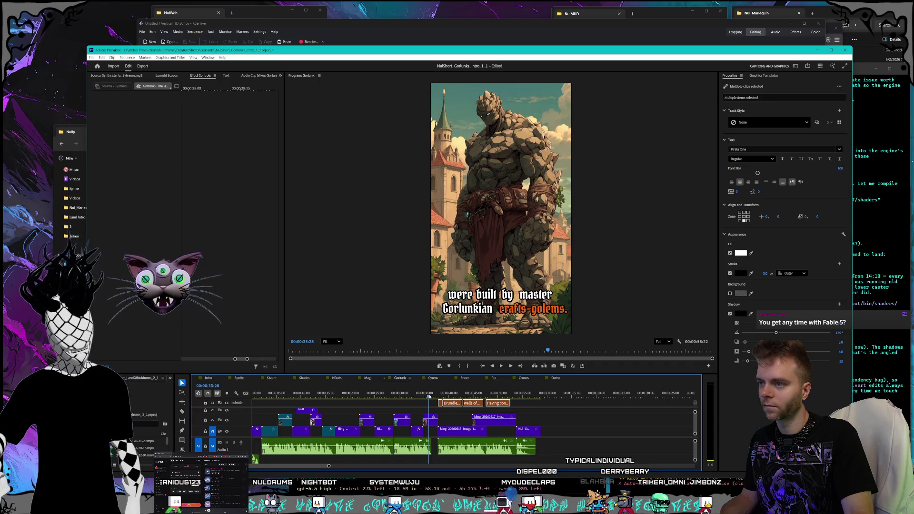
click(446, 395)
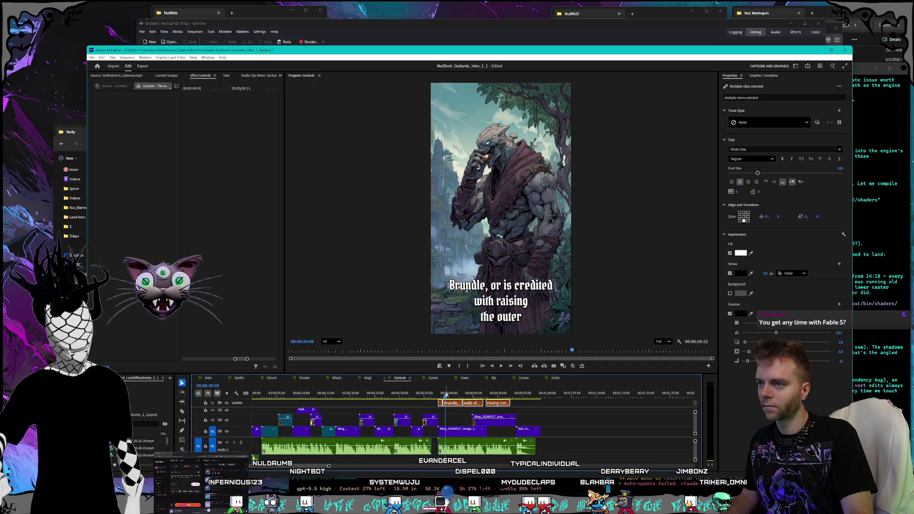
drag(446, 395, 495, 395)
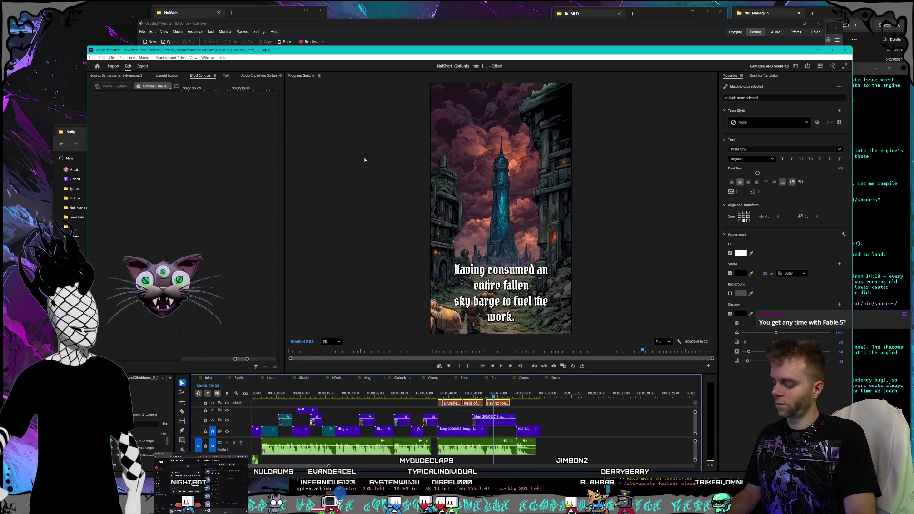
Give the Cyrens captions the bold saved style at font size 100 and save
click(433, 379)
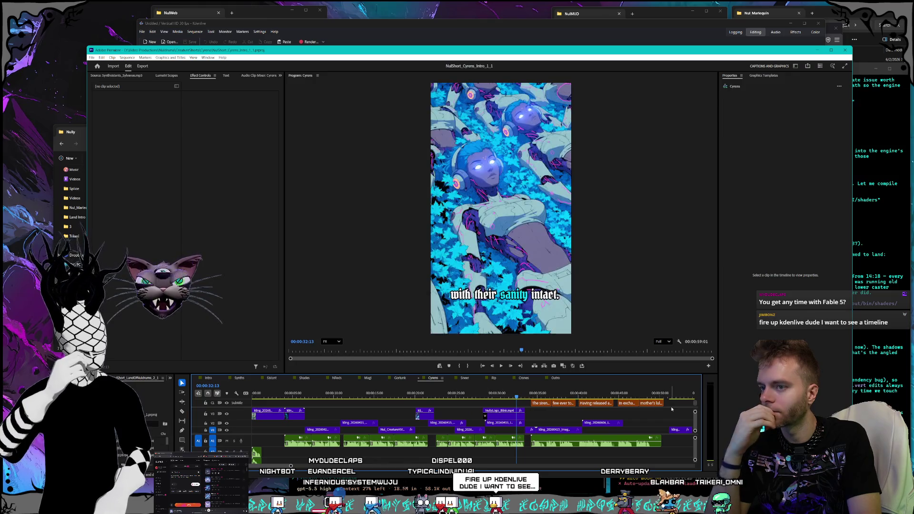
click(541, 404)
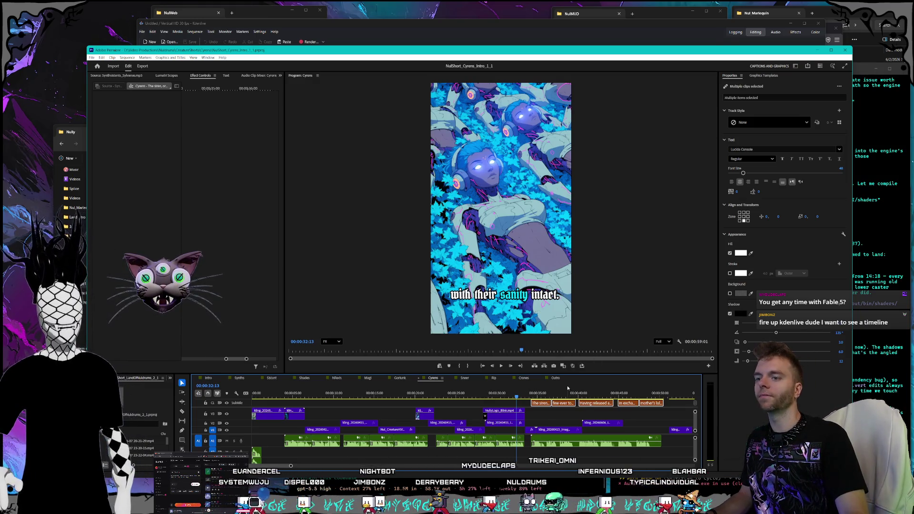
click(558, 395)
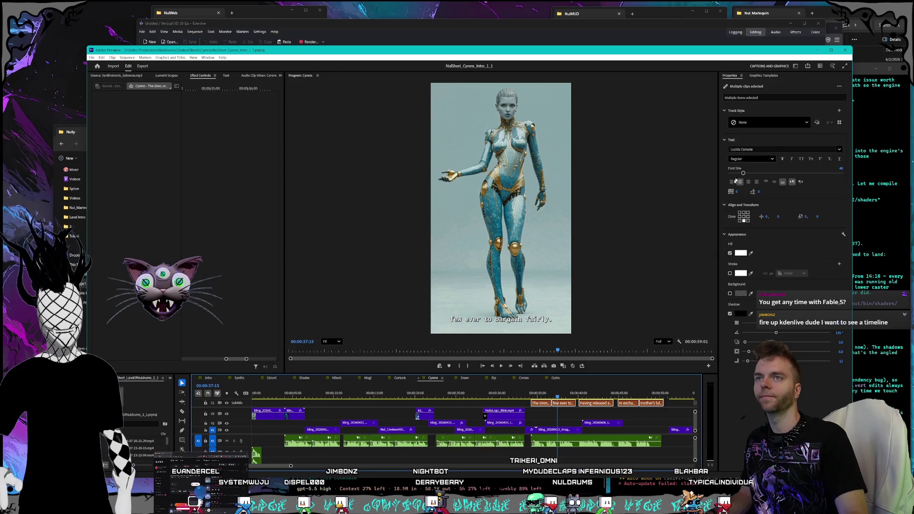
click(838, 123)
click(770, 151)
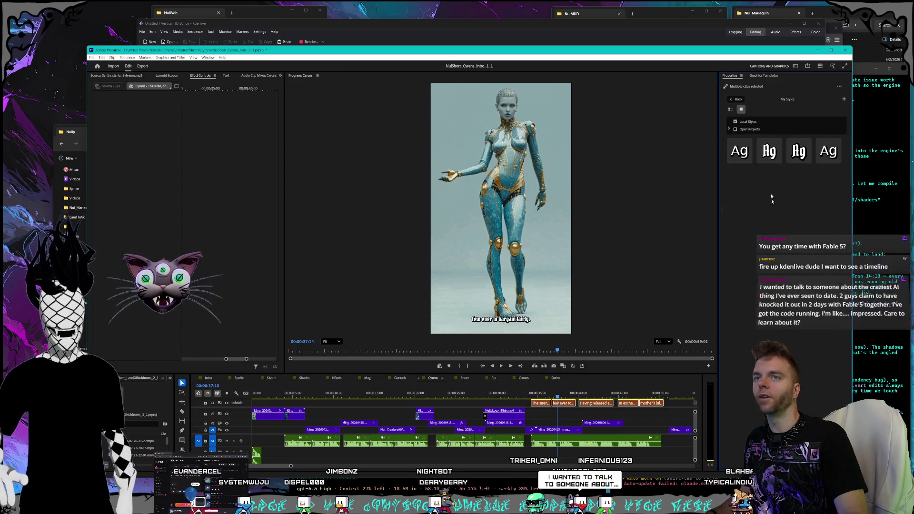
click(731, 100)
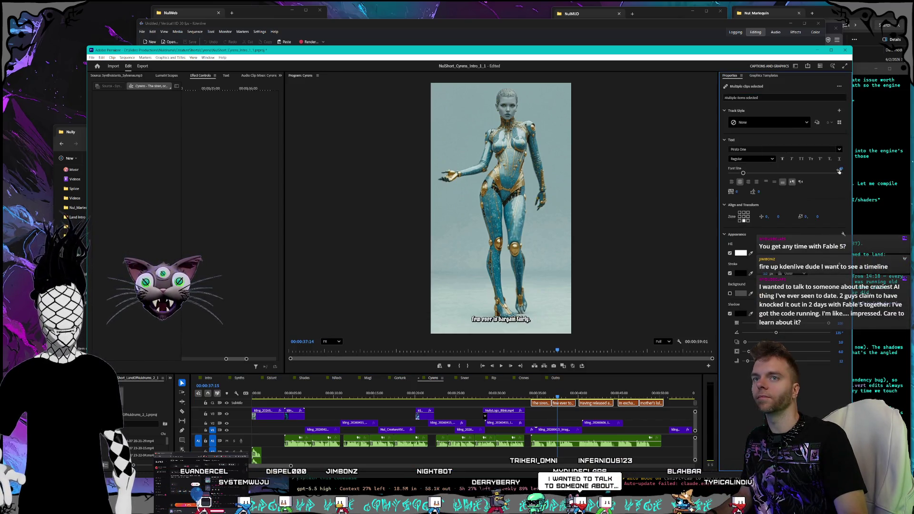
text(100)
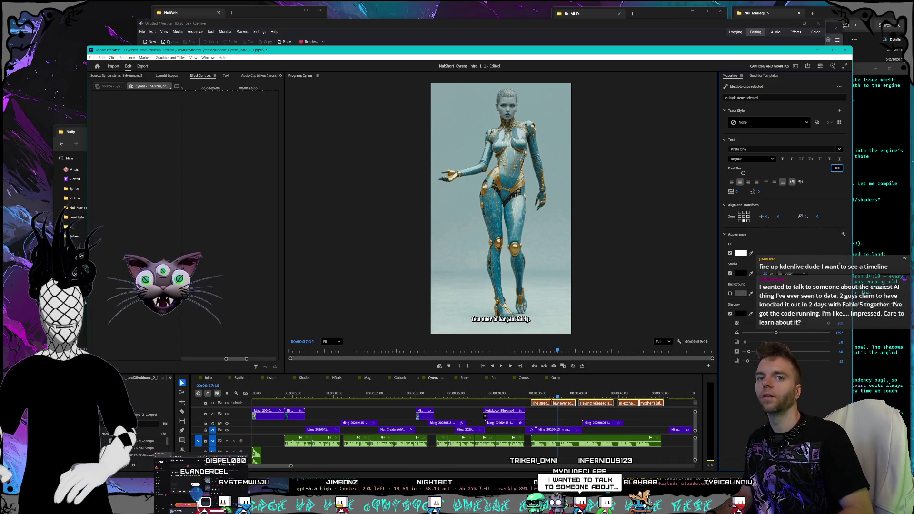
key(Return)
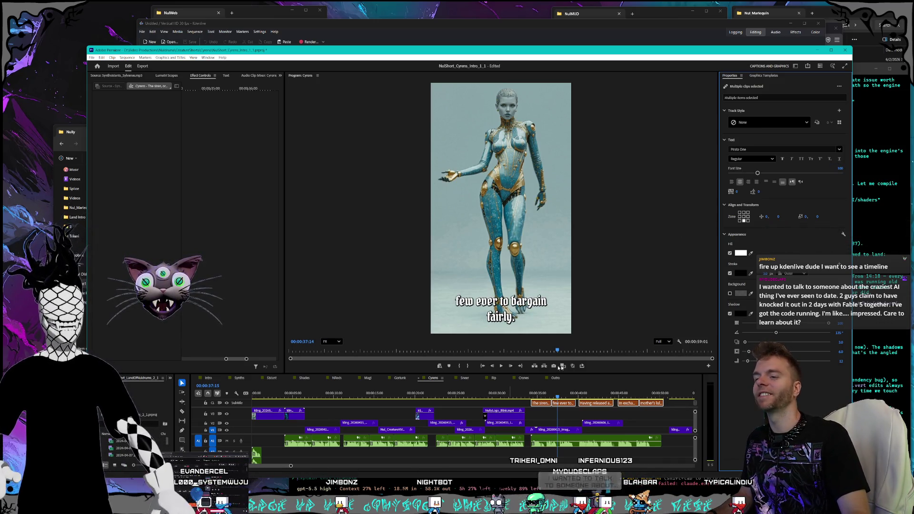
click(565, 396)
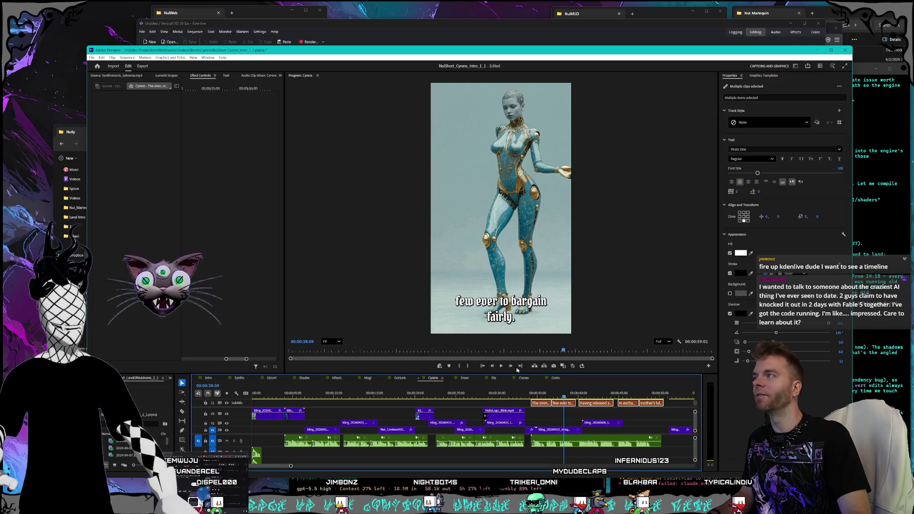
key(ctrl+s)
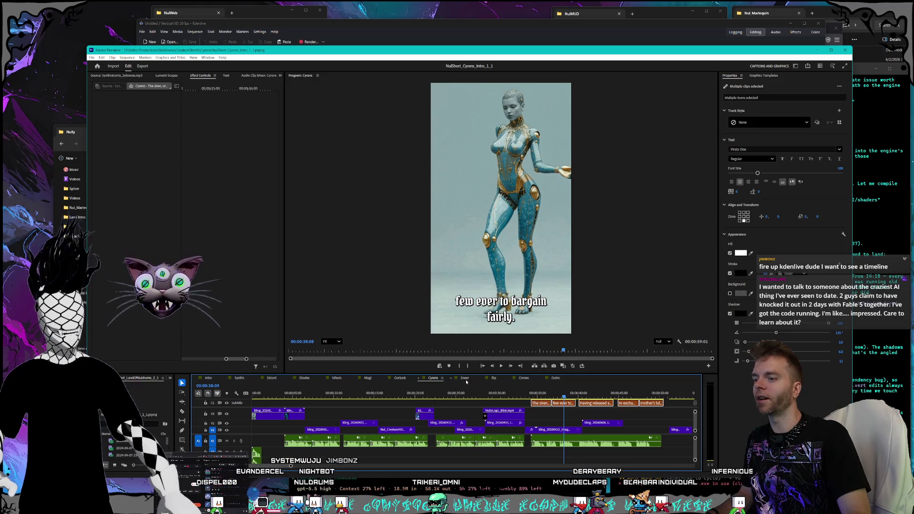
Give all Sneer captions the blackletter style at font size 100 and save
click(465, 378)
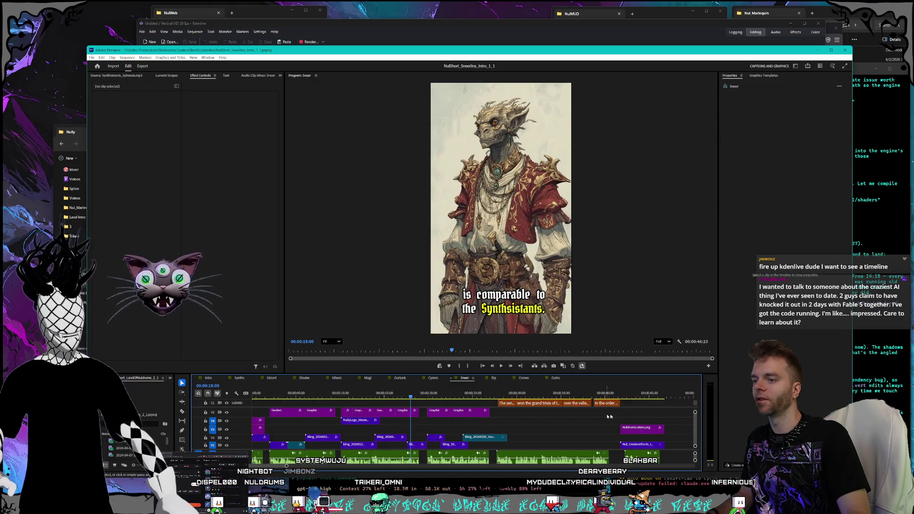
click(540, 393)
mouse_move(619, 416)
mouse_down()
mouse_move(567, 401)
mouse_move(497, 401)
mouse_up()
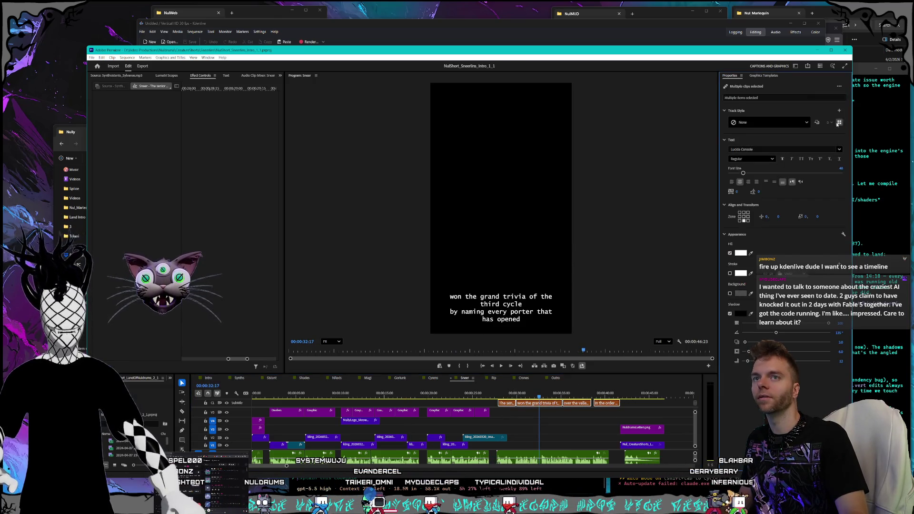
click(839, 123)
click(769, 151)
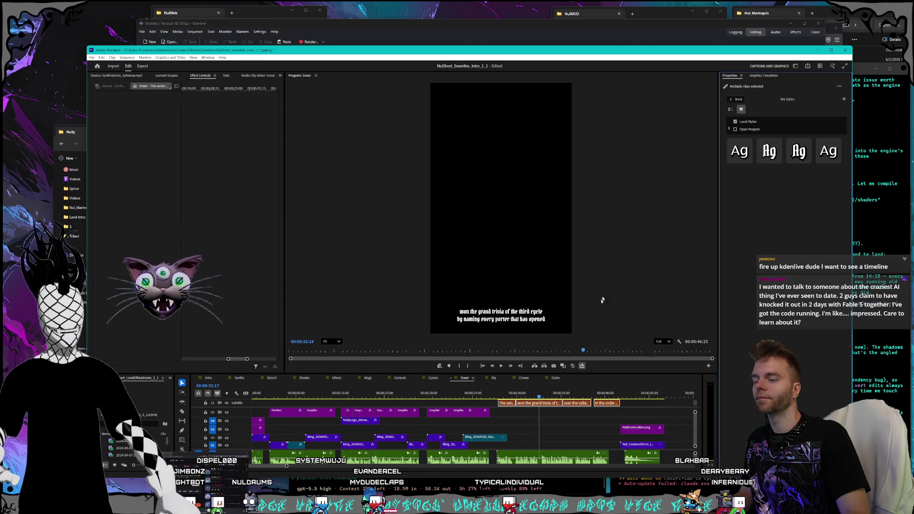
click(745, 100)
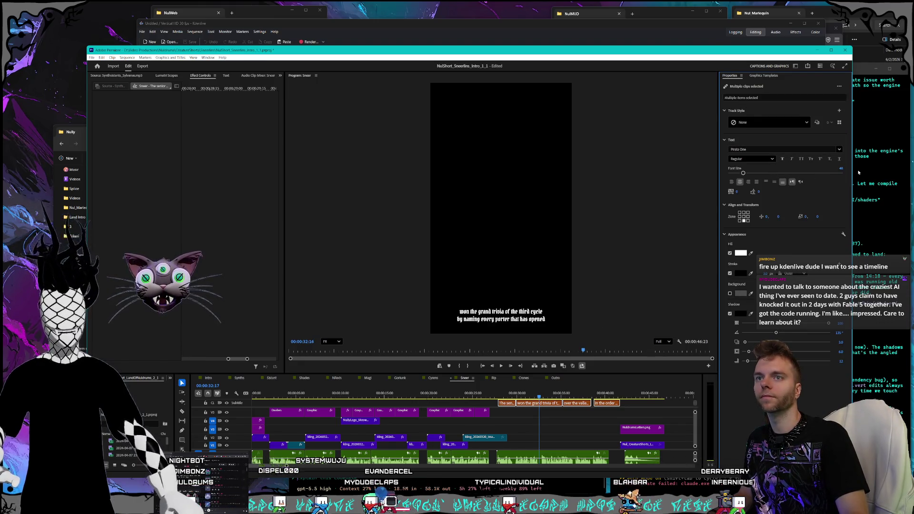
click(839, 168)
text(100)
key(Return)
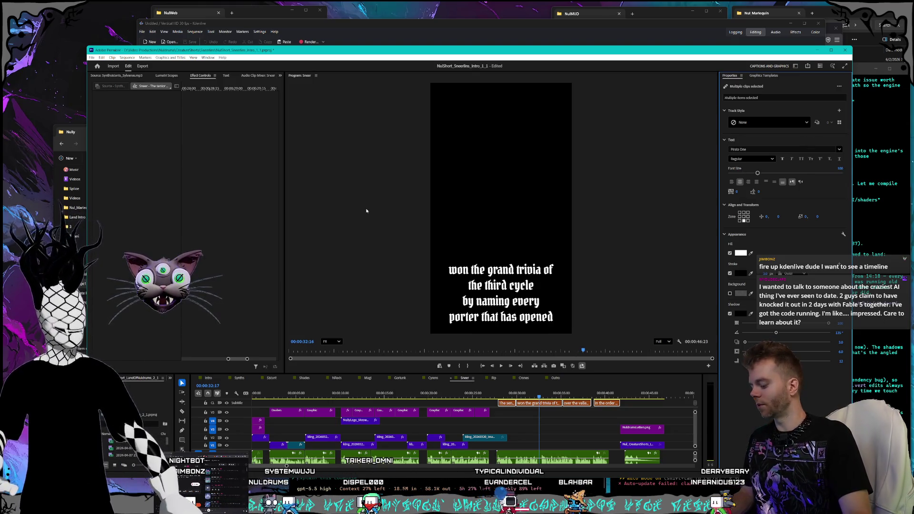
key(ctrl+s)
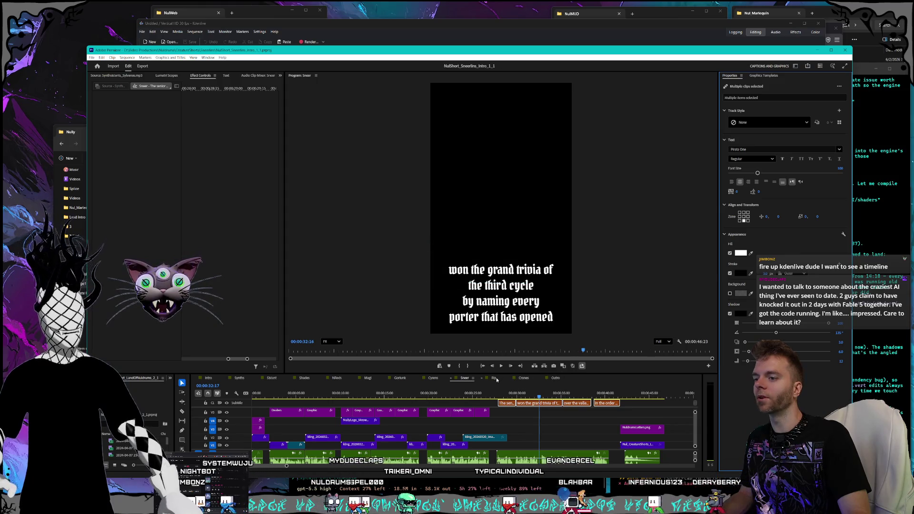
click(494, 378)
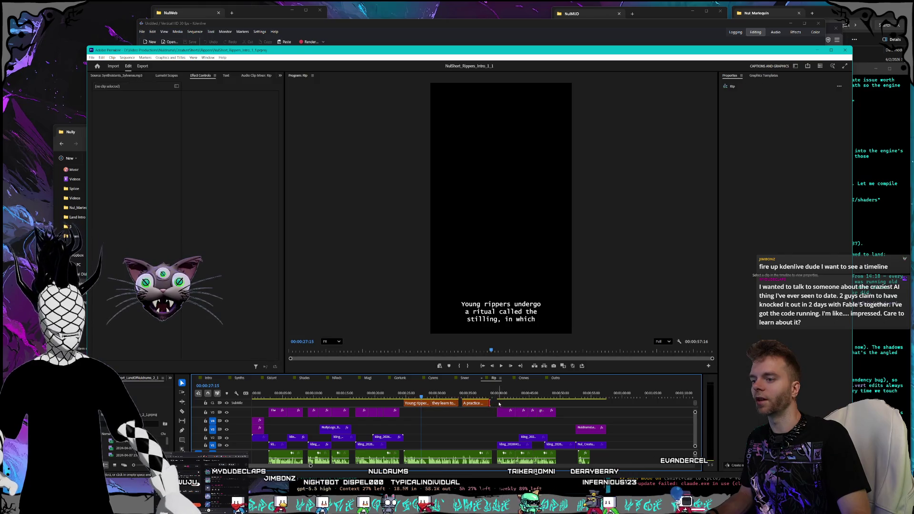
Apply the blackletter style at font size 100 to all Rip captions and save
key(ctrl+a)
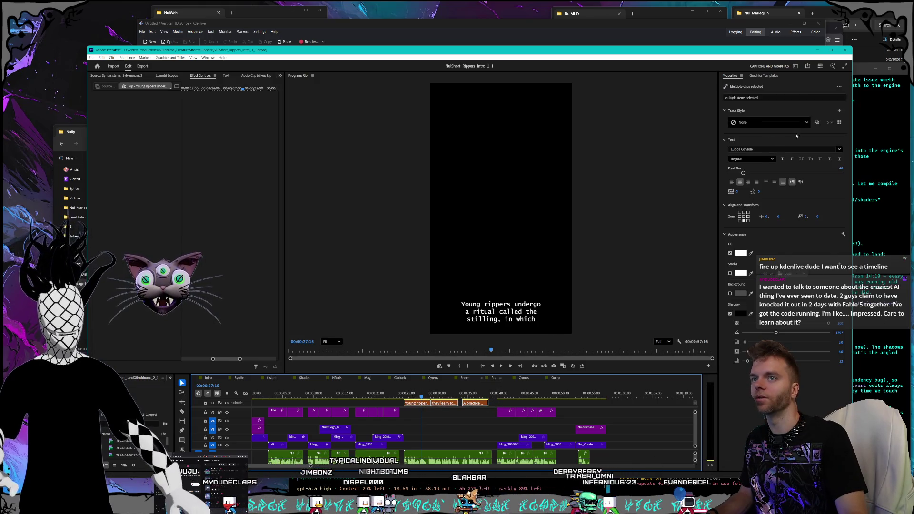
click(839, 122)
click(775, 156)
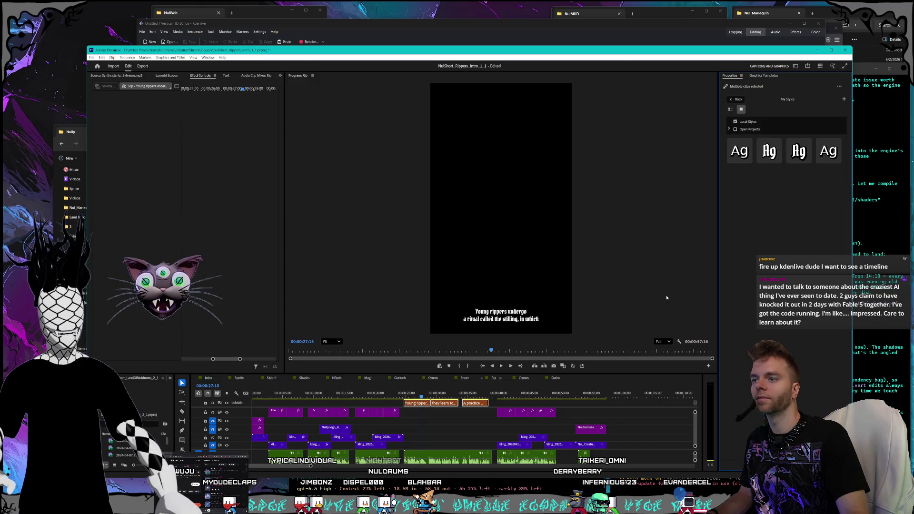
click(737, 100)
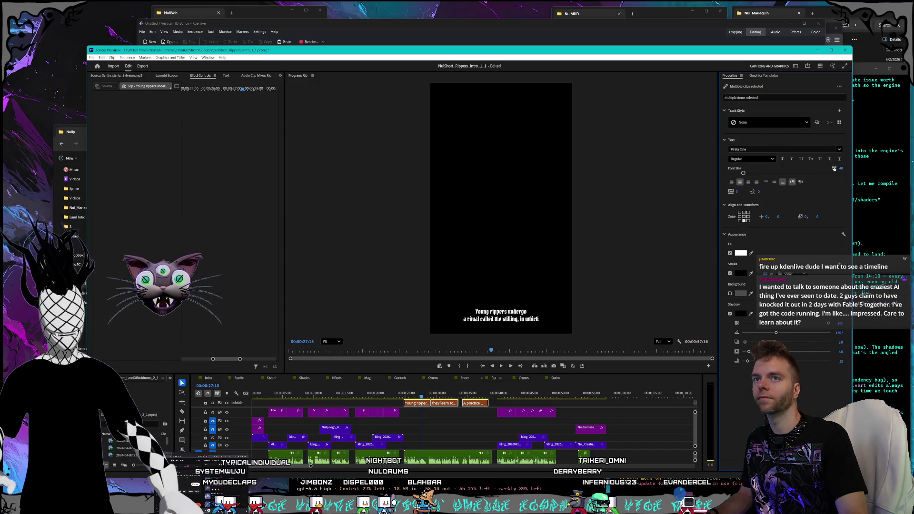
key(Return)
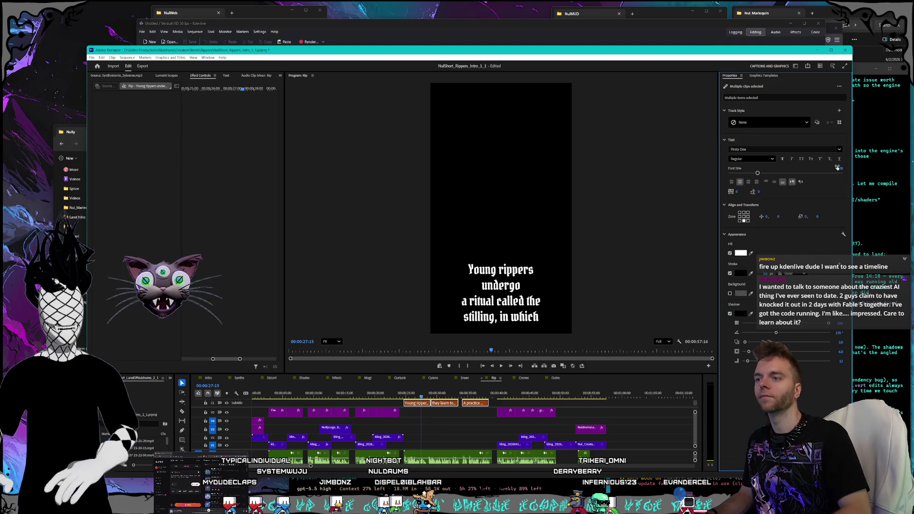
key(ctrl+s)
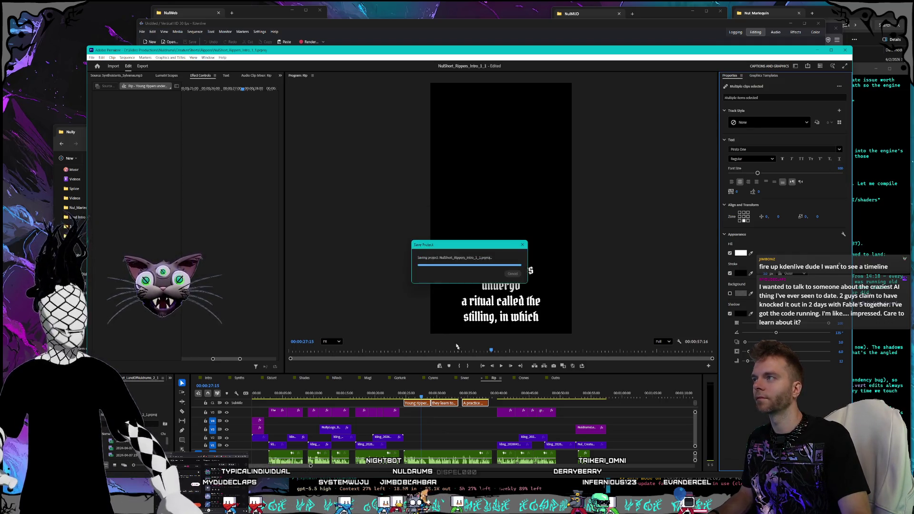
Restyle all Crones captions in blackletter, raise their size from 40 to 100, and save
click(524, 378)
scroll(518, 408, up, 3)
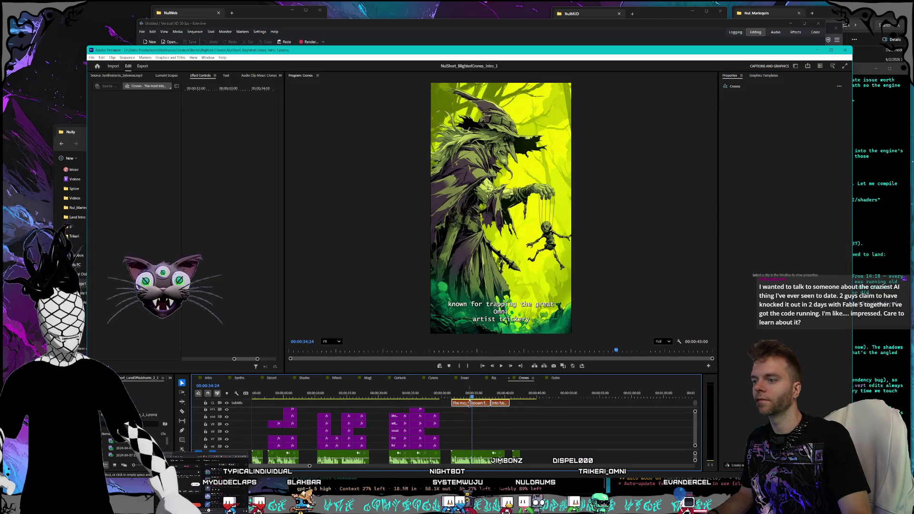
drag(518, 405, 450, 404)
click(841, 124)
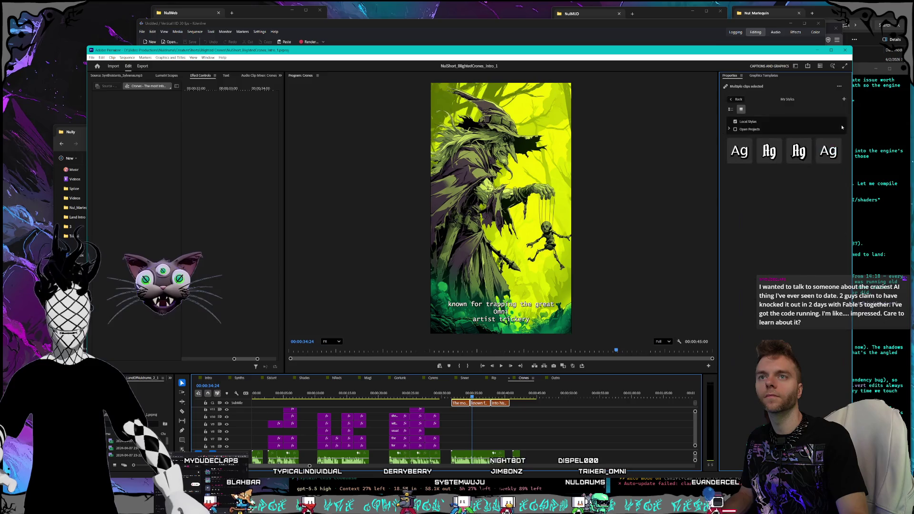
click(770, 151)
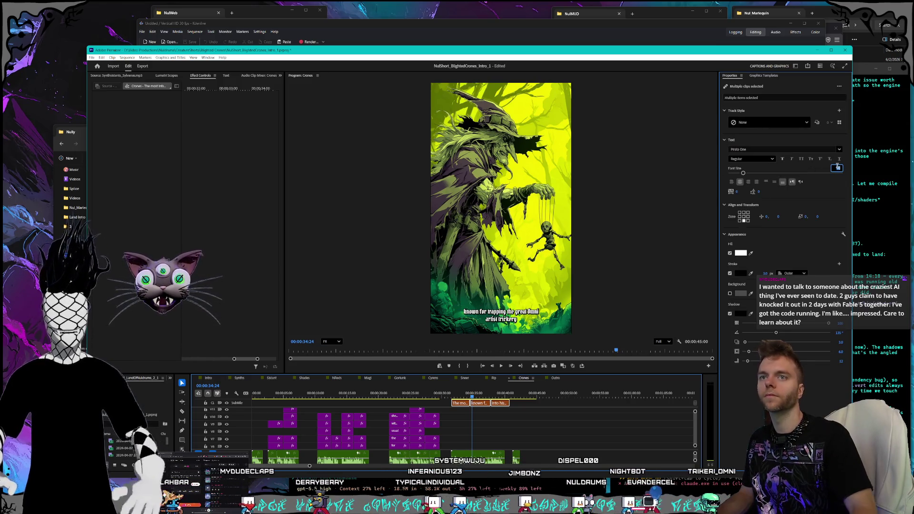
drag(743, 172, 758, 173)
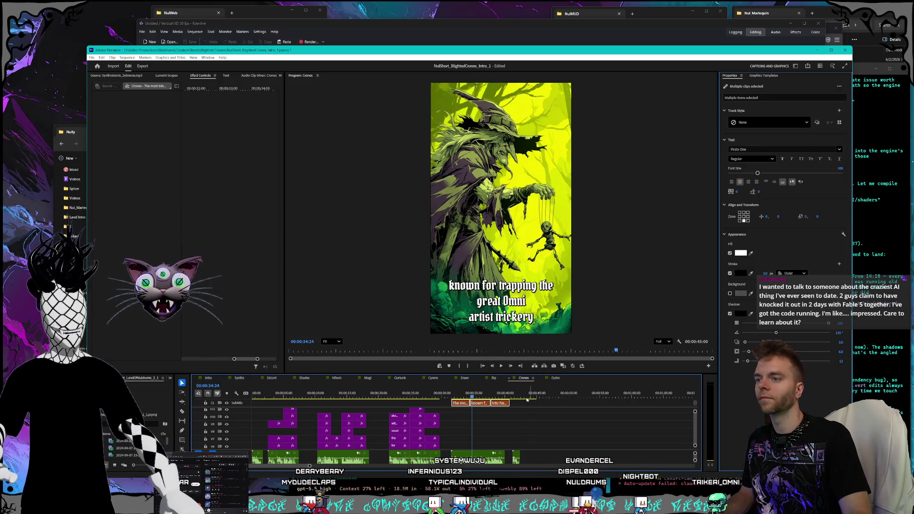
key(ctrl+s)
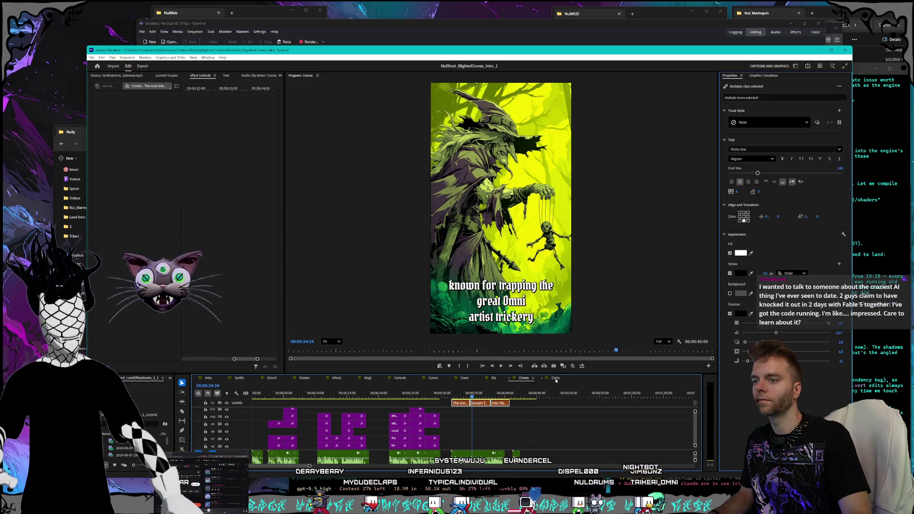
click(556, 378)
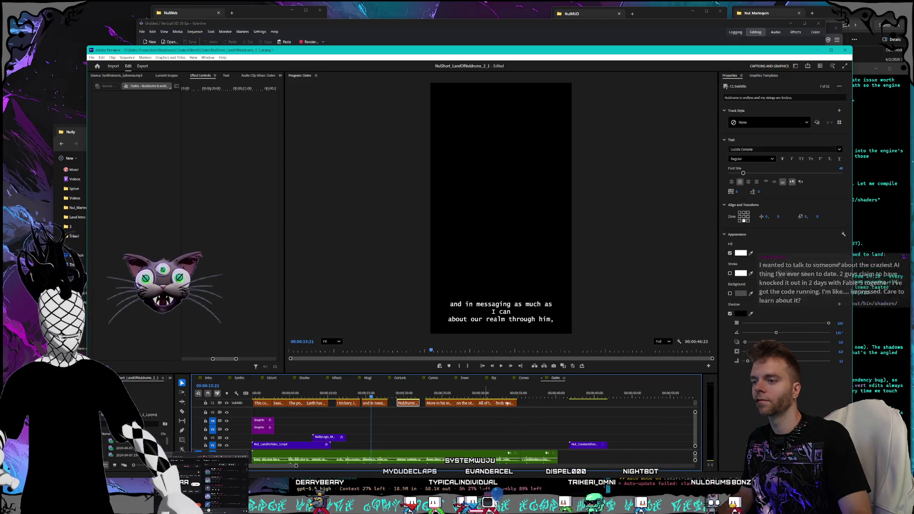
Apply the blackletter style to all Outro captions at font size 200 and save
drag(533, 401, 251, 400)
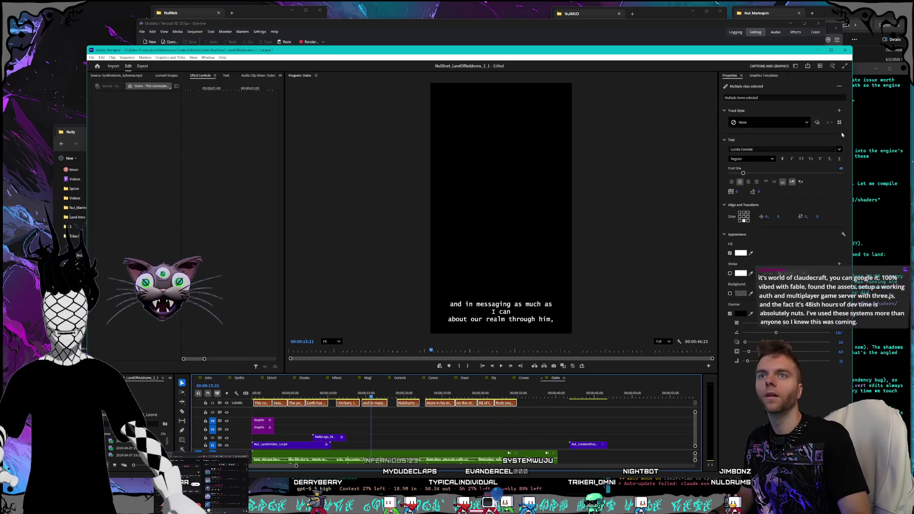
click(839, 122)
click(779, 154)
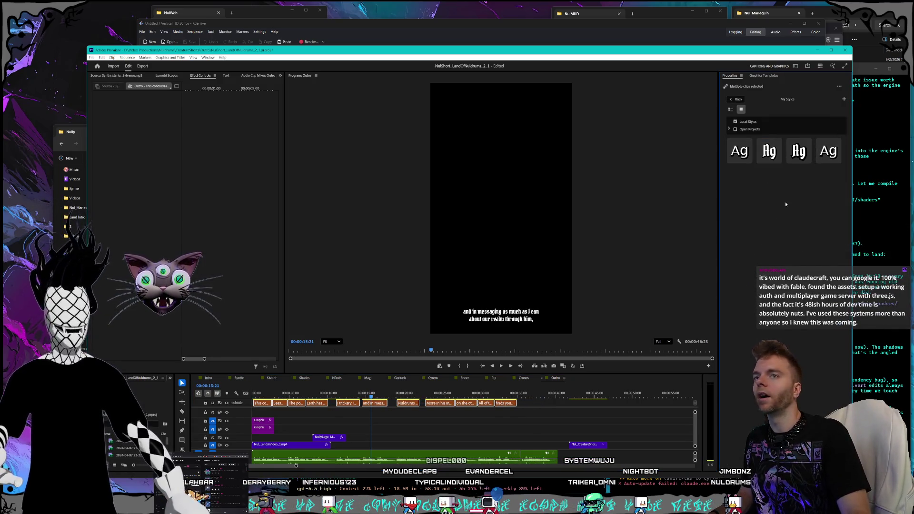
click(736, 99)
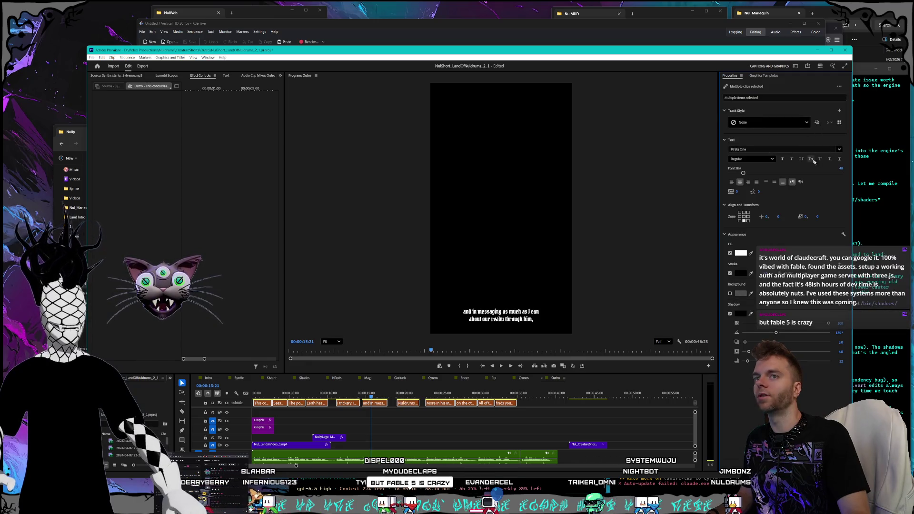
click(841, 168)
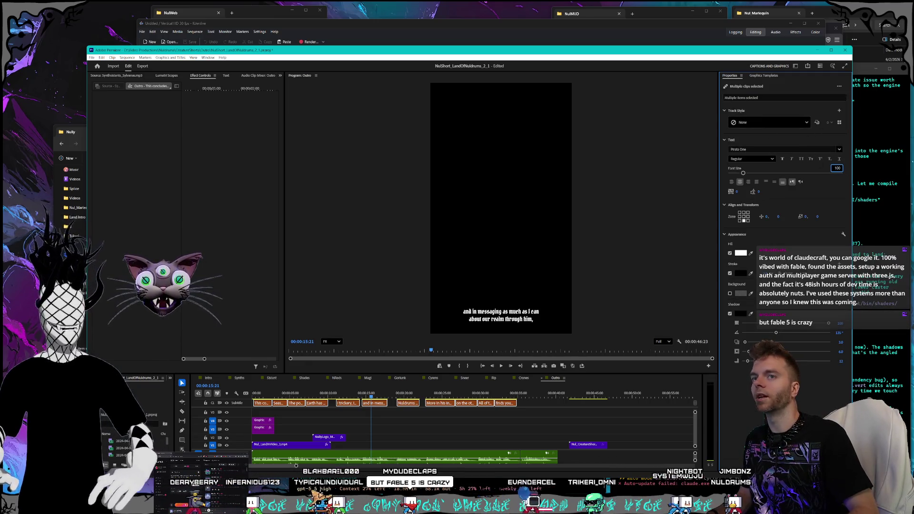
text(200)
key(Return)
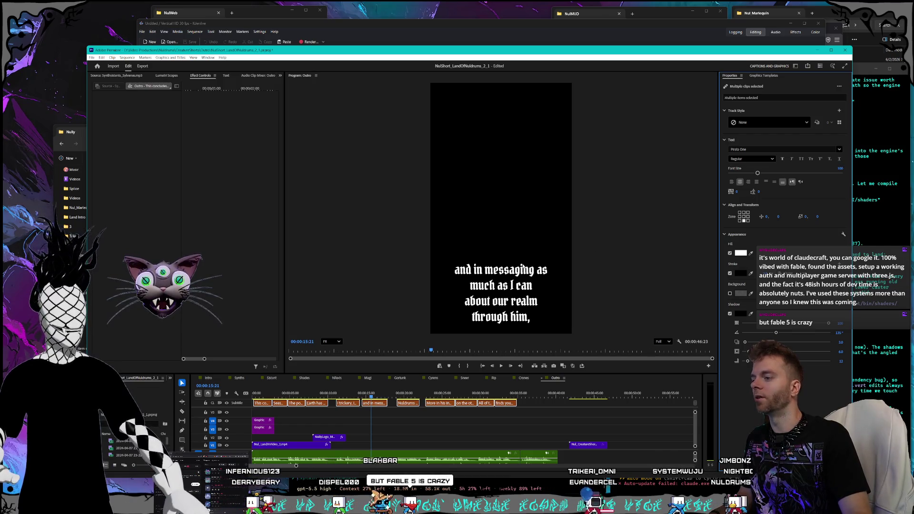
key(ctrl+s)
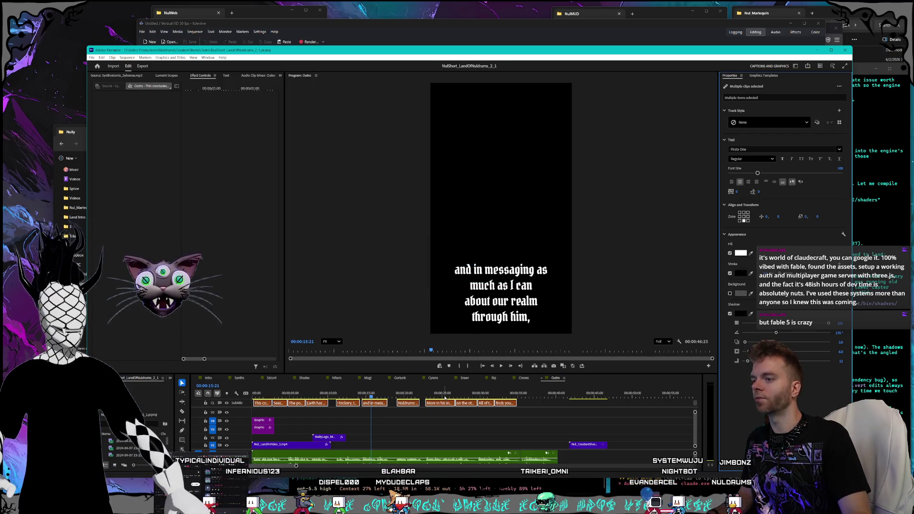
Switch to the Intro sequence and review its caption at 4:25
click(212, 378)
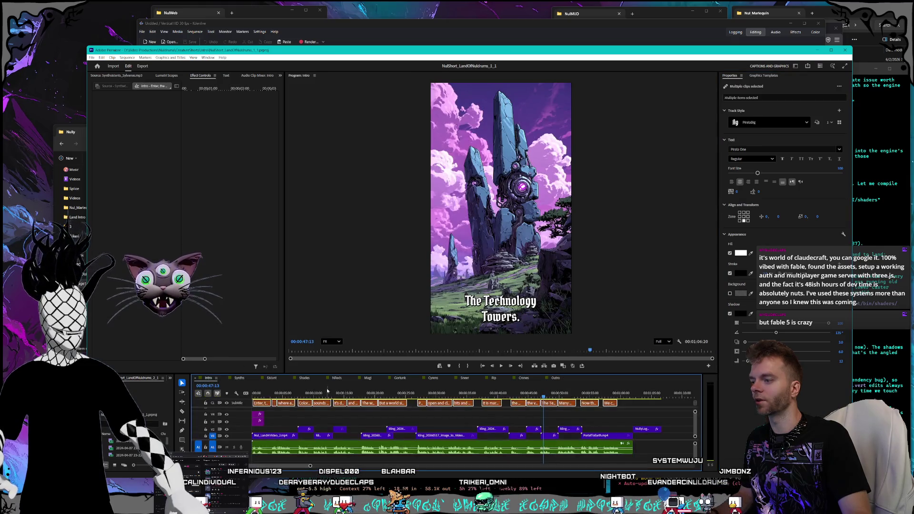
click(270, 393)
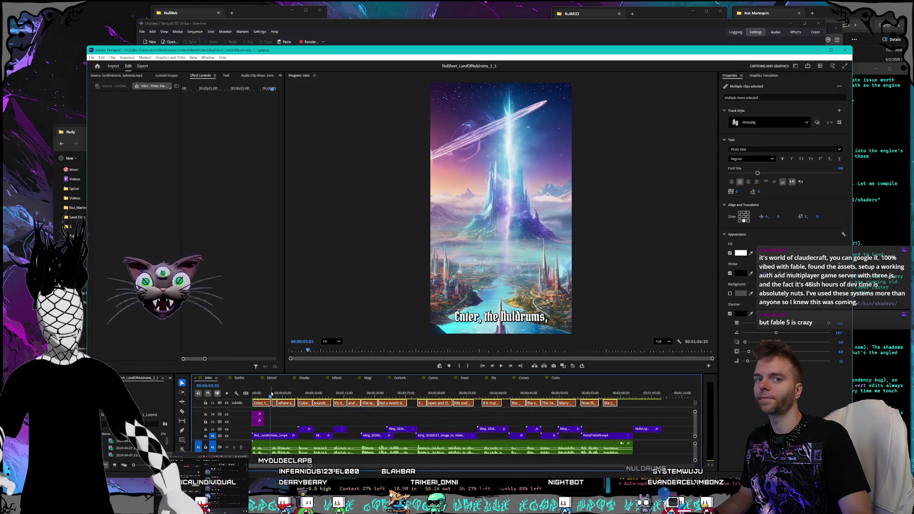
drag(244, 50, 247, 48)
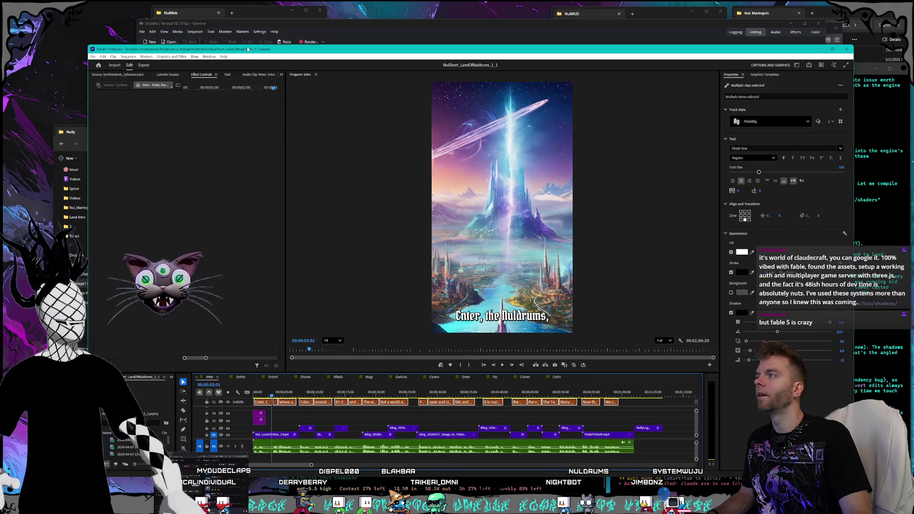
click(285, 388)
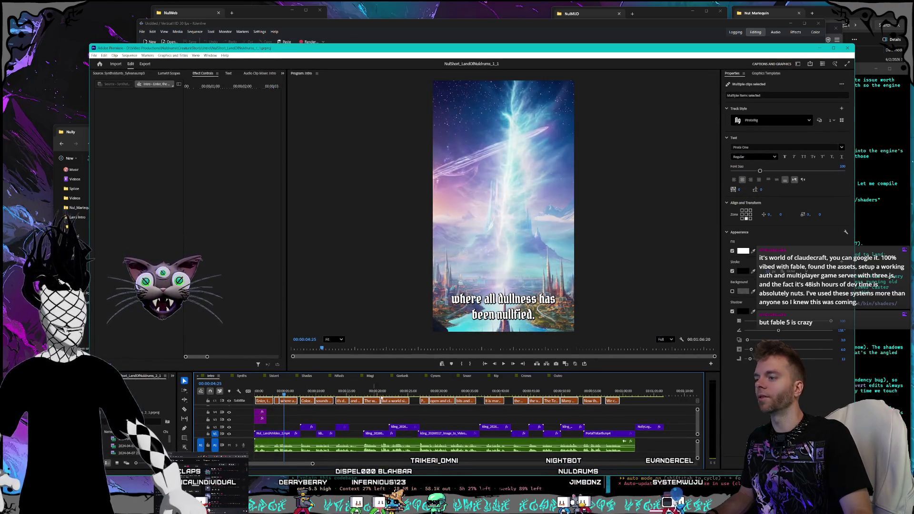
drag(381, 46, 384, 42)
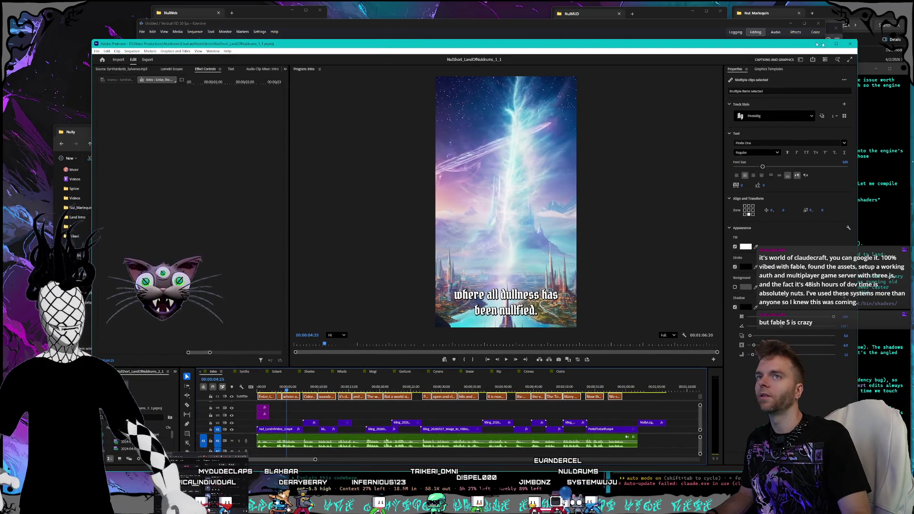
click(634, 27)
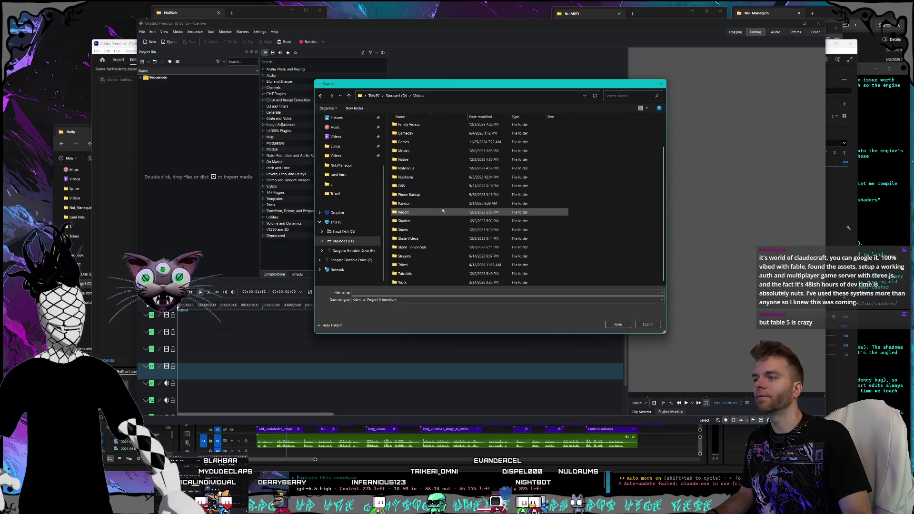
Browse to Videos > Streams > Clips > VibeCoding3GamesATONCECentipede > Centipede clips folder
click(408, 265)
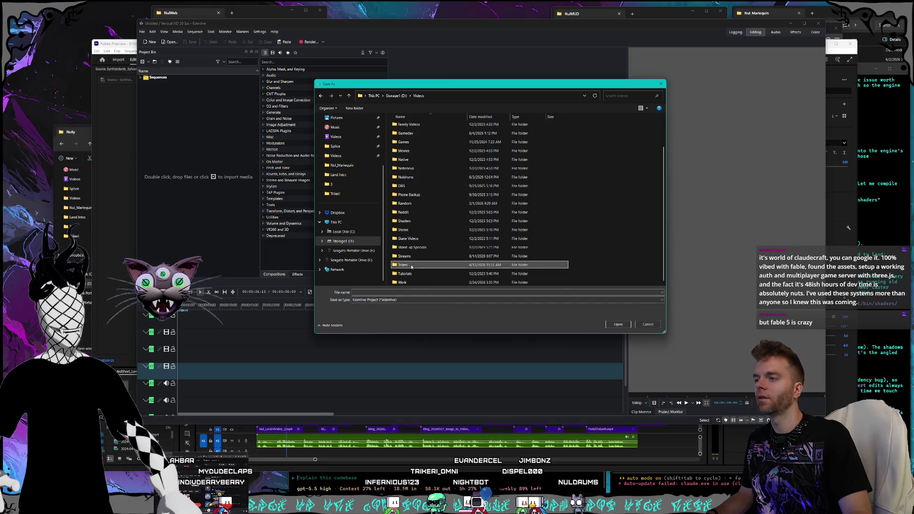
double_click(410, 265)
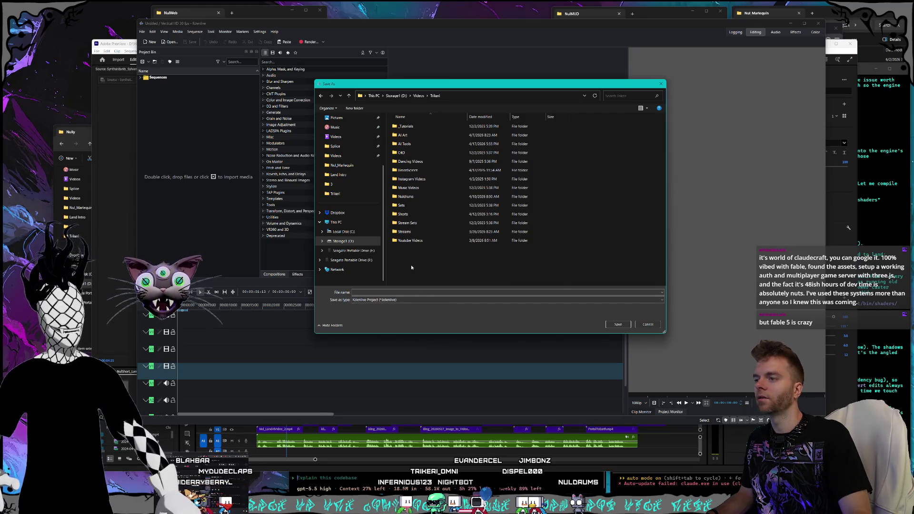
click(423, 98)
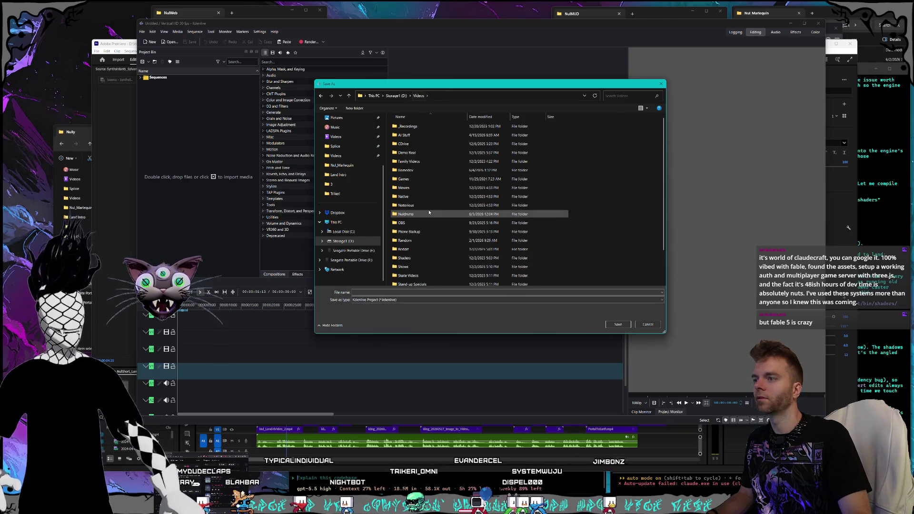
scroll(431, 228, down, 2)
double_click(431, 256)
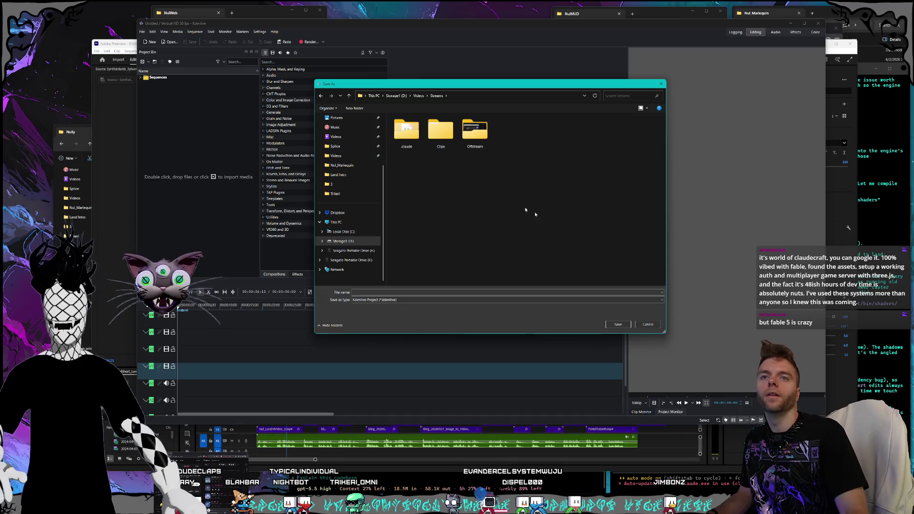
double_click(441, 130)
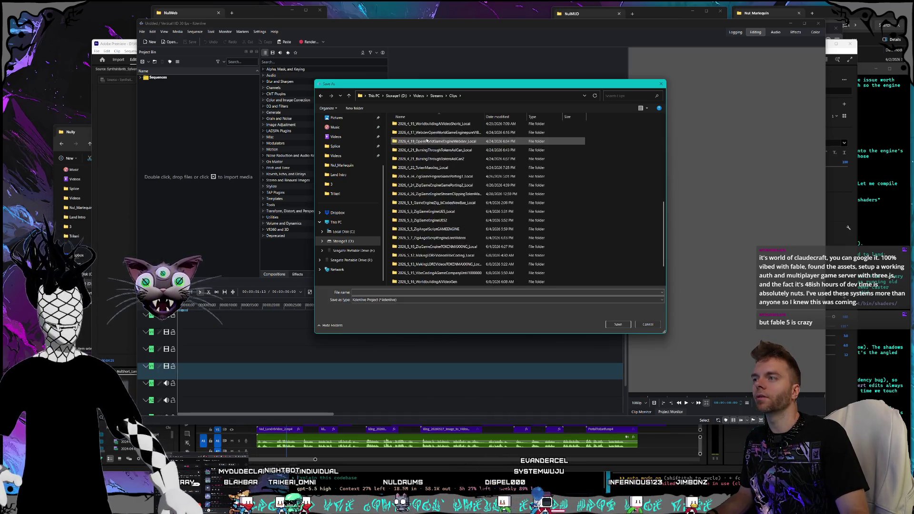
scroll(446, 253, down, 2)
click(444, 266)
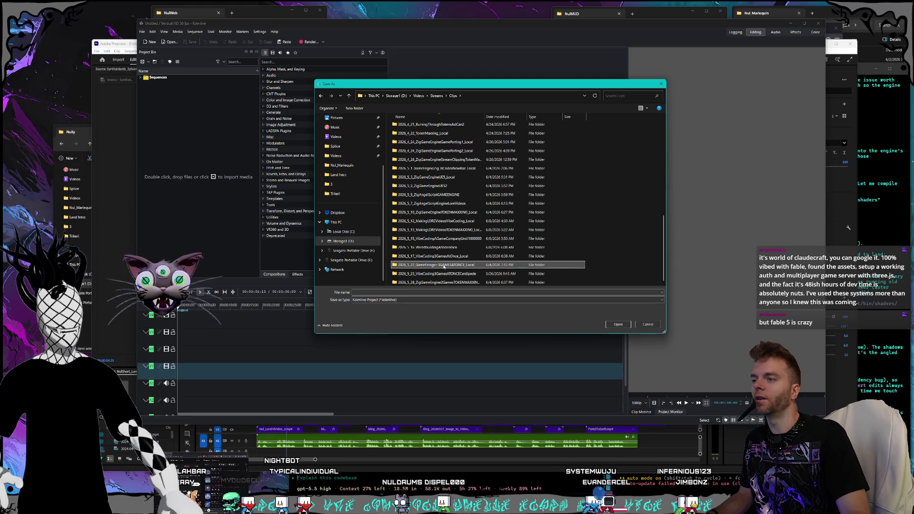
double_click(444, 274)
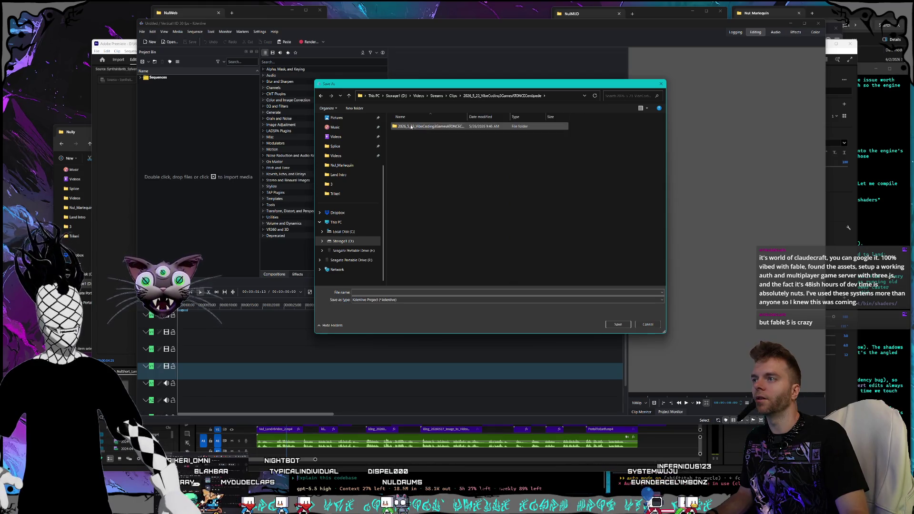
double_click(411, 127)
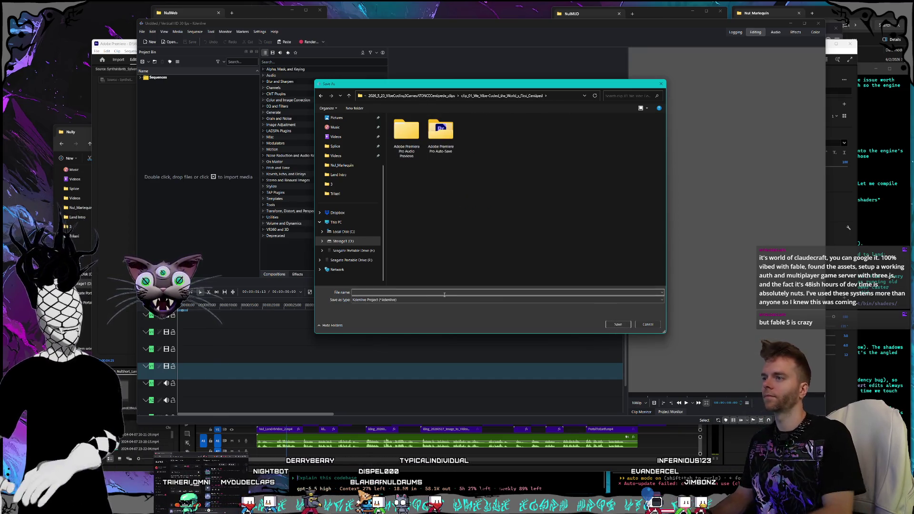
Save the project there as KdenLiveCentipedeMount
text(Cent)
key(BackSpace)
key(BackSpace)
key(BackSpace)
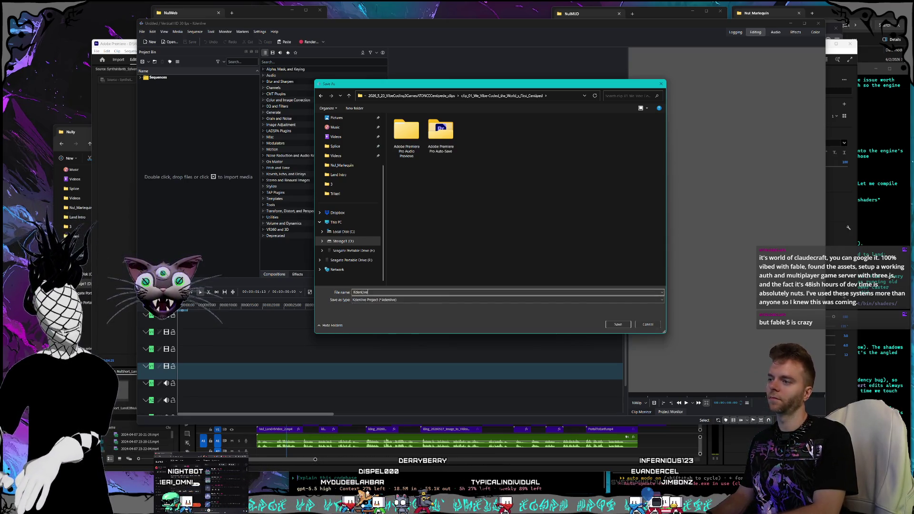
text(entipedeMount)
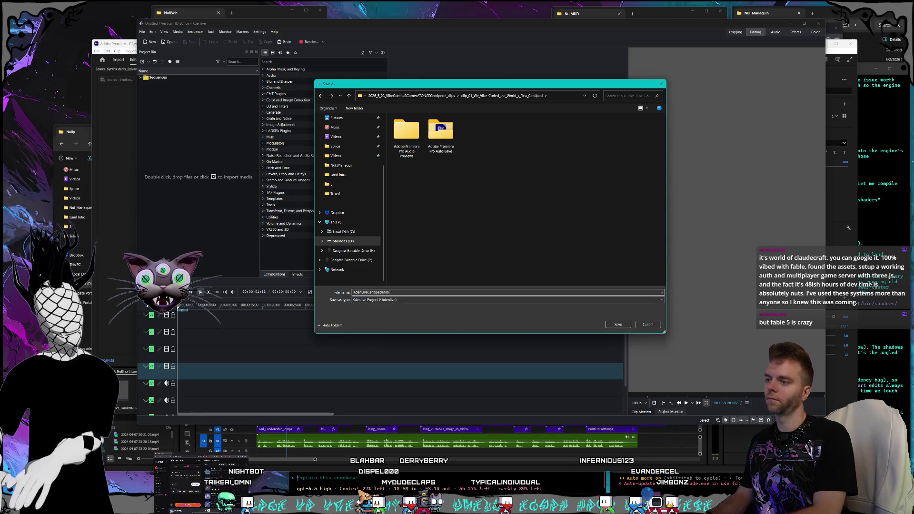
key(Return)
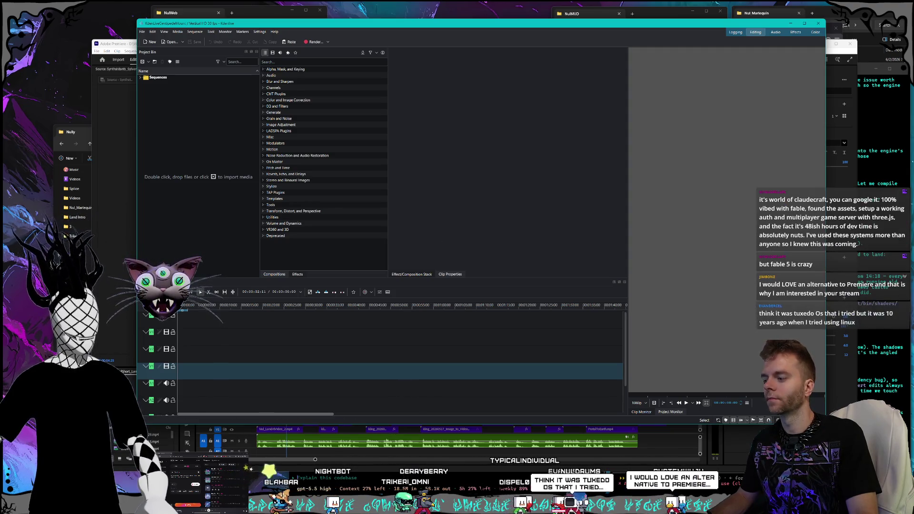
key(alt+Tab)
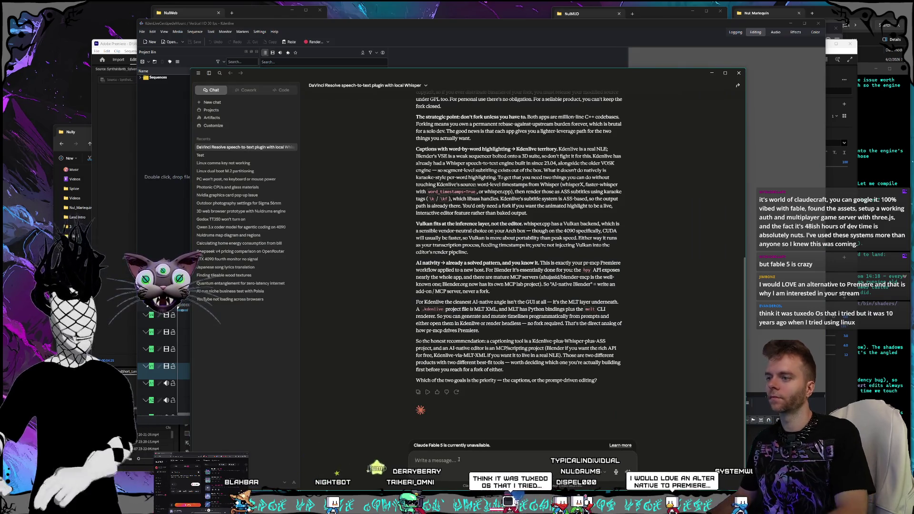
Ask Claude whether Kdenlive needs its own MCP server, proposing 1 plugin and 1 MCP server
text(we need to make an mcp server)
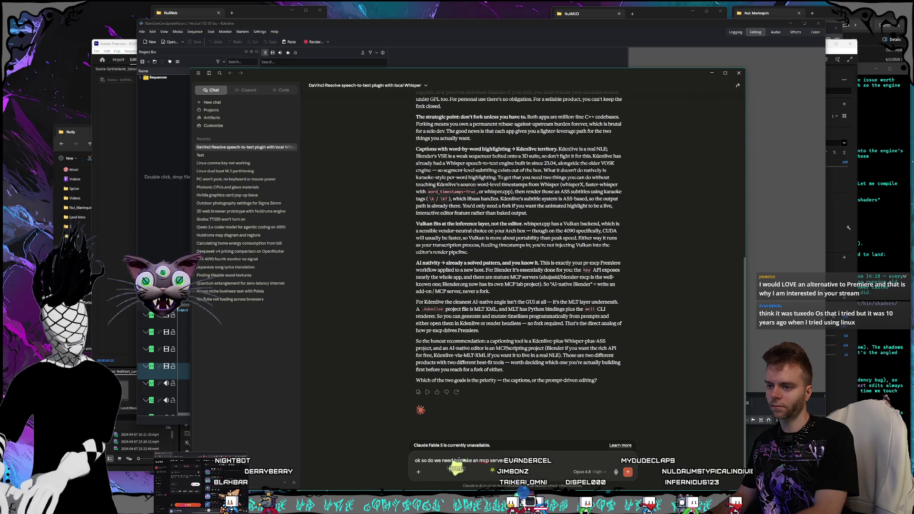
text( for kdenlive then? thats wh)
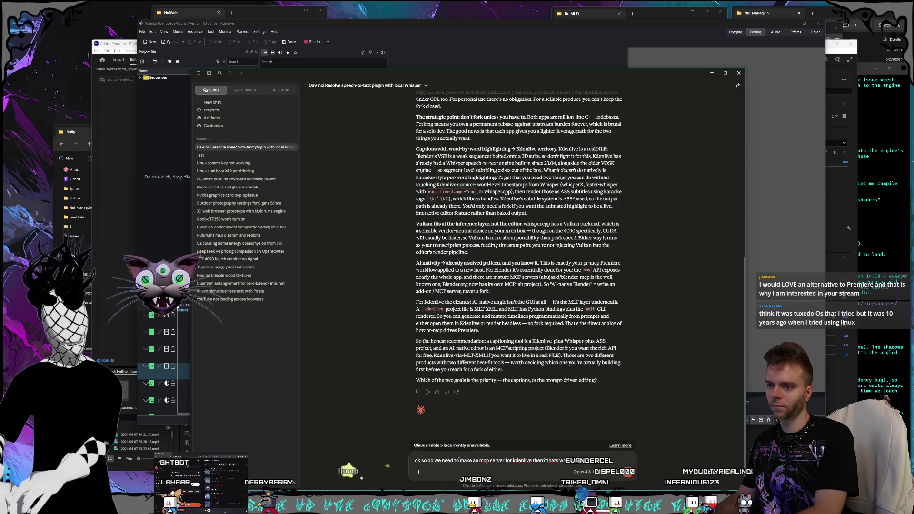
text(at im going wit)
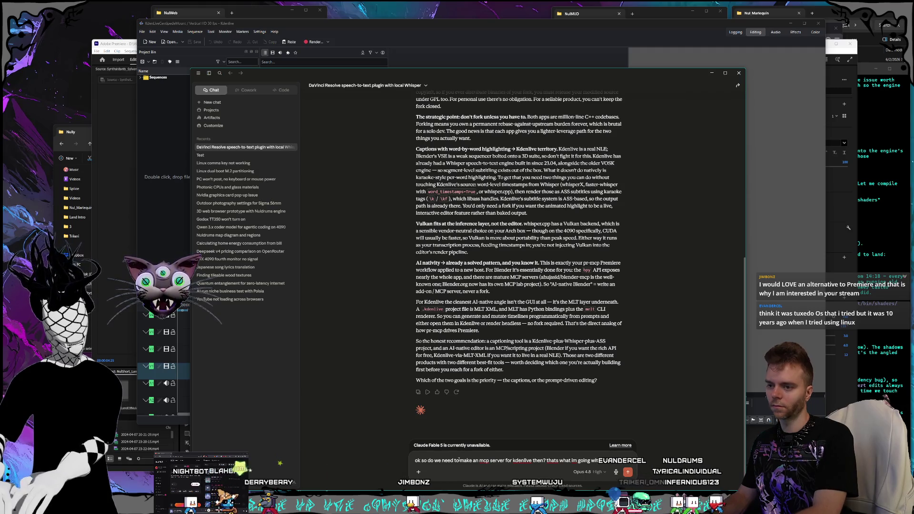
text(h, so 1 plugin and 1 mcp ser)
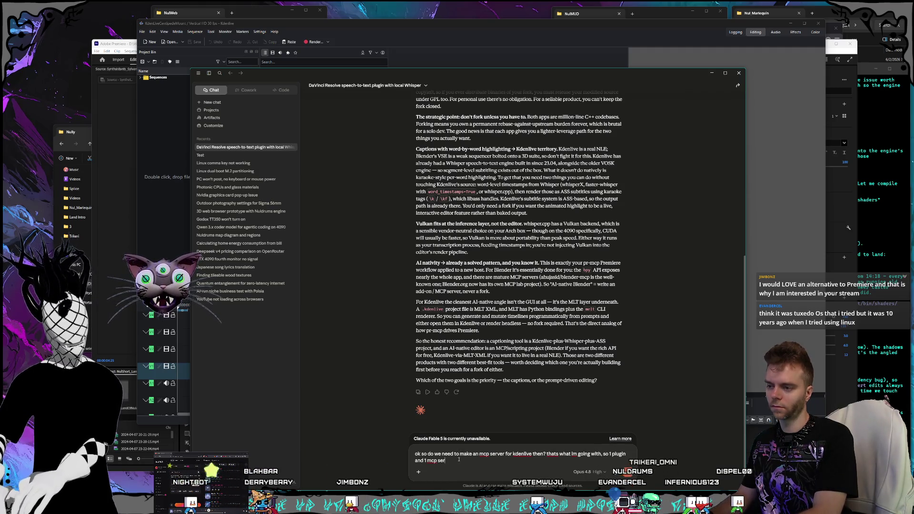
text(ver for kden)
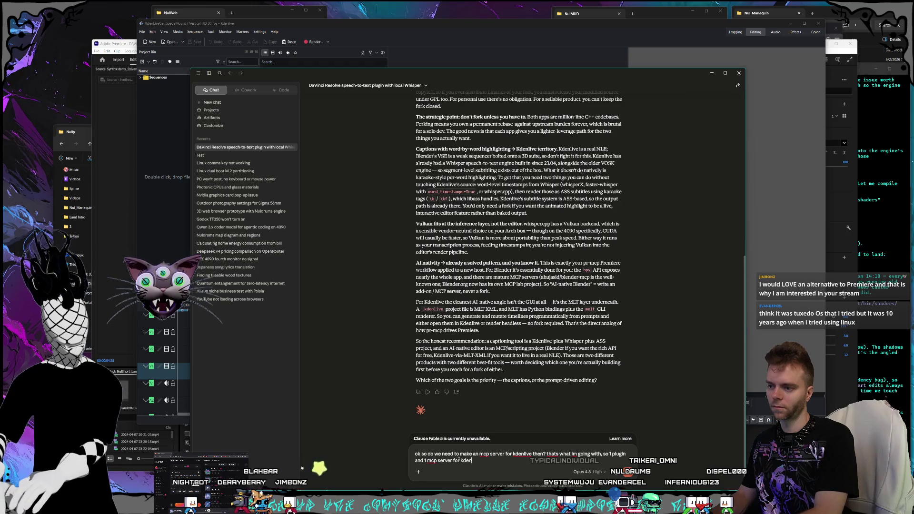
text(l)
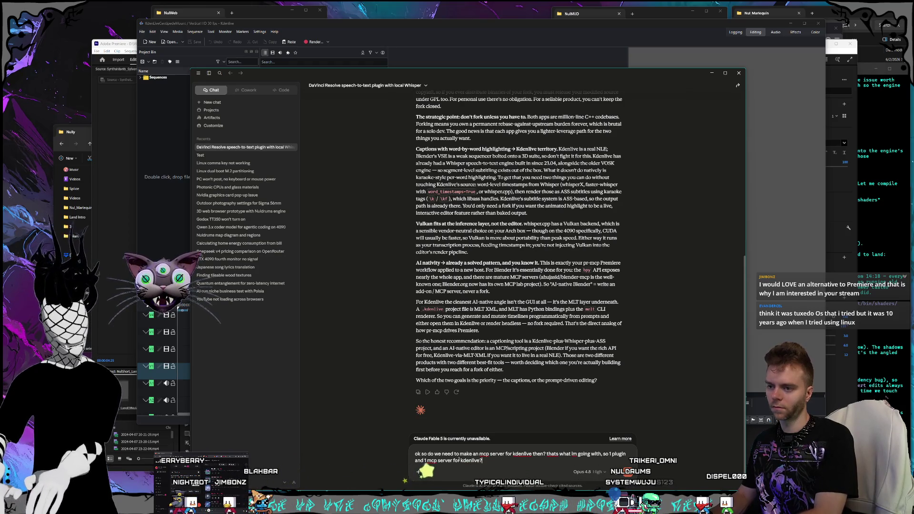
key(Return)
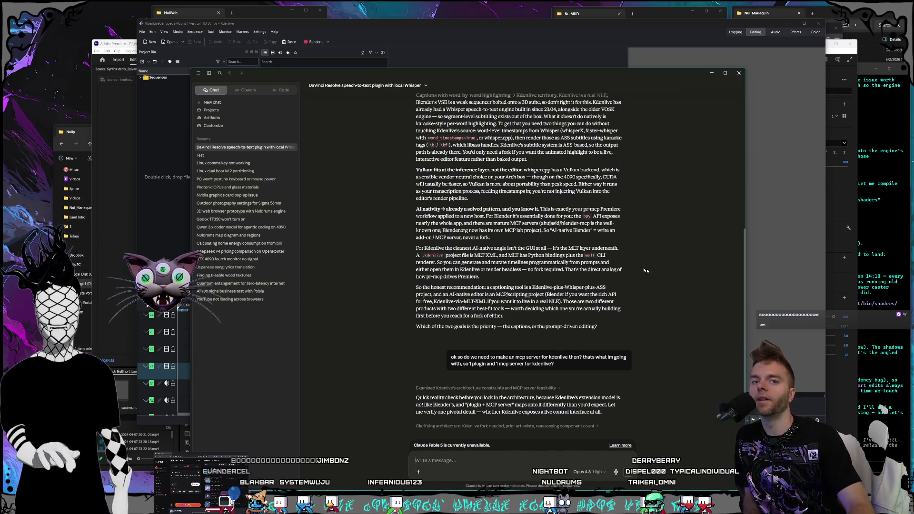
Read Claude's 'Not quite' reply, then switch to the World of ClaudeCraft browser page
scroll(621, 329, down, 4)
scroll(624, 329, up, 3)
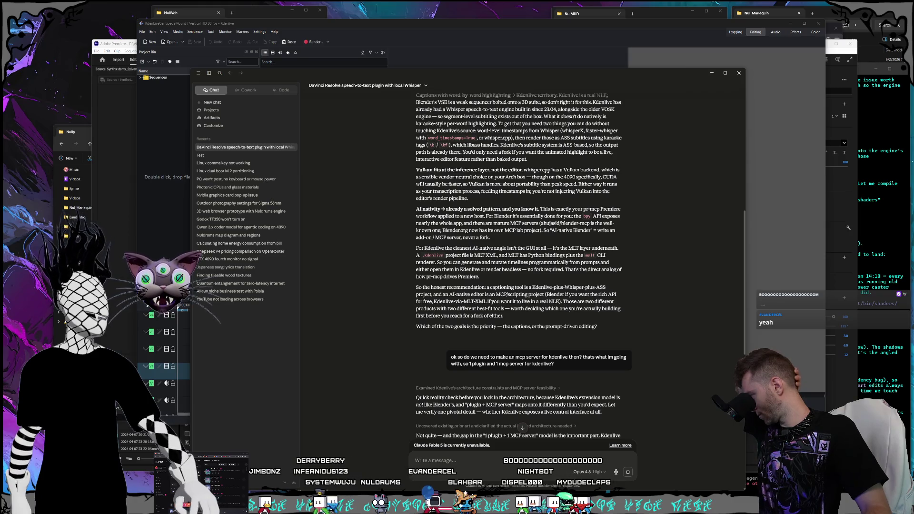
key(alt+Tab)
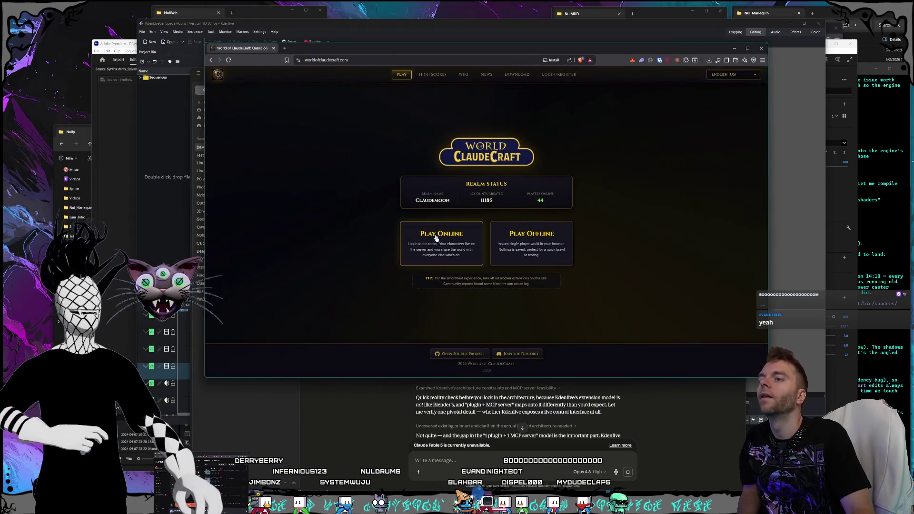
Choose Play Online and start the username login, then put the game window aside and re-centre it
click(437, 239)
click(485, 239)
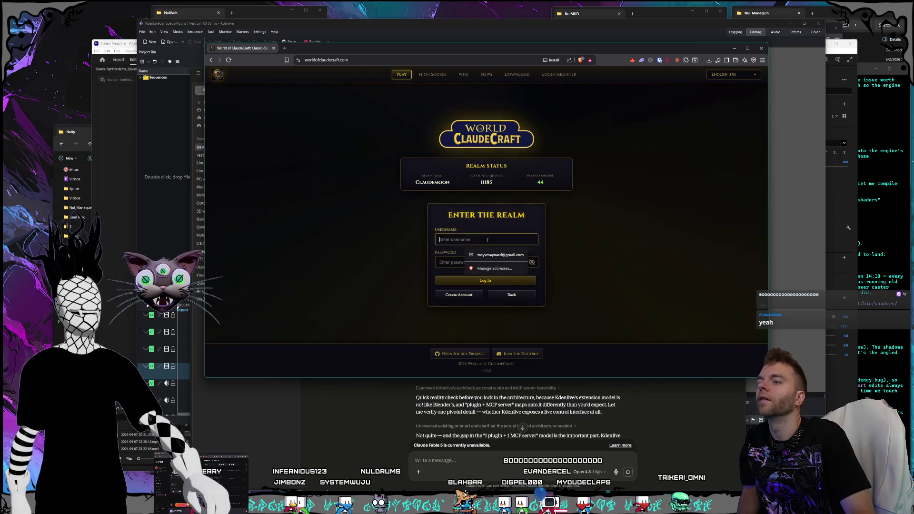
key(Return)
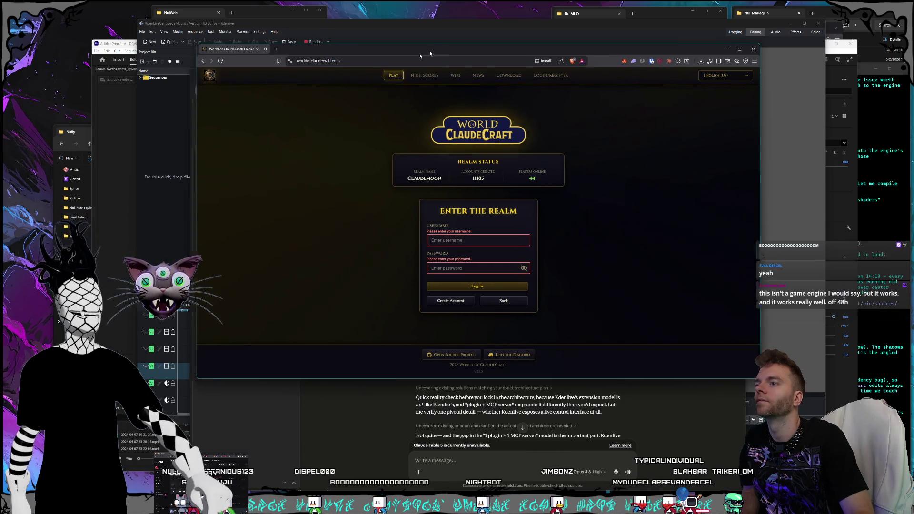
key(ctrl+w)
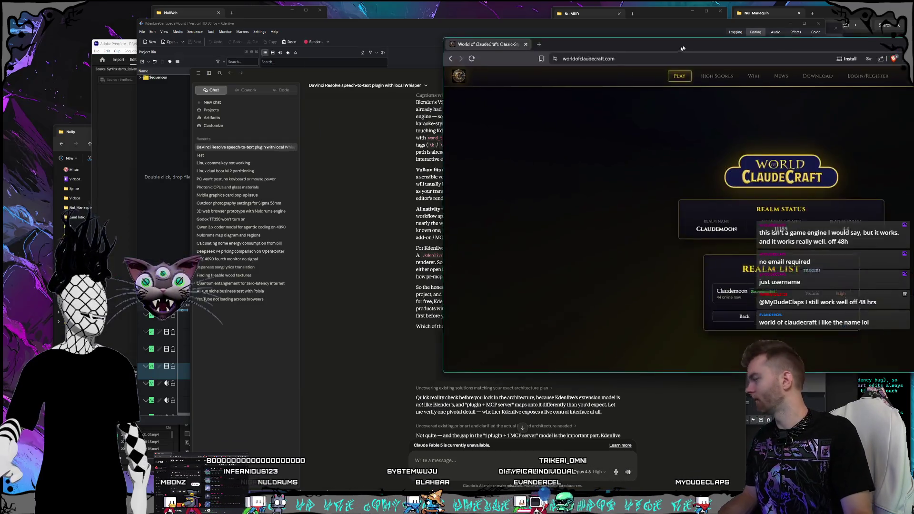
drag(677, 40, 435, 59)
Open character creation and preview Paladin, Hunter, Shaman, Priest, Warlock, Druid, Mage and Warrior
click(476, 261)
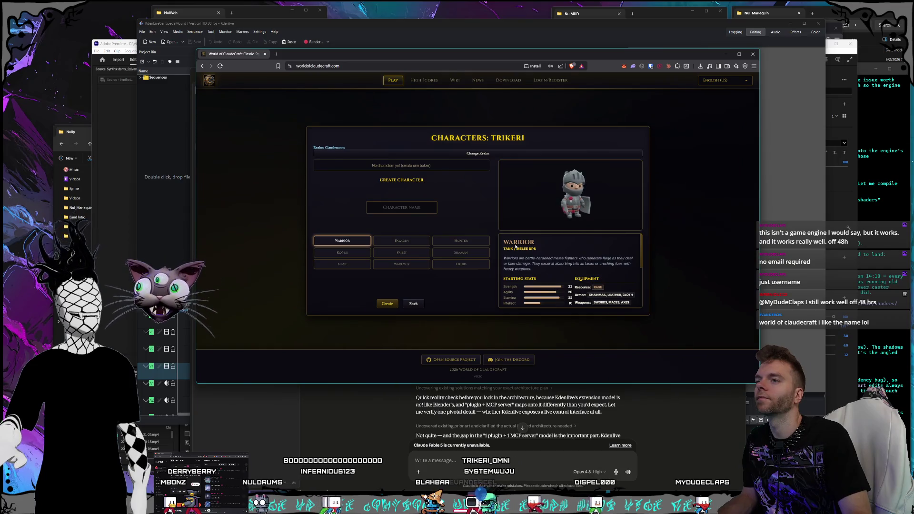
click(392, 242)
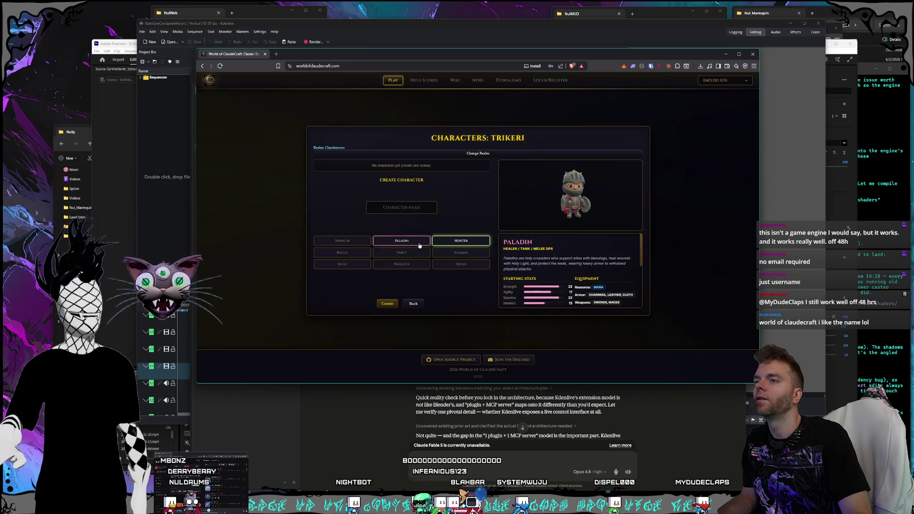
click(469, 242)
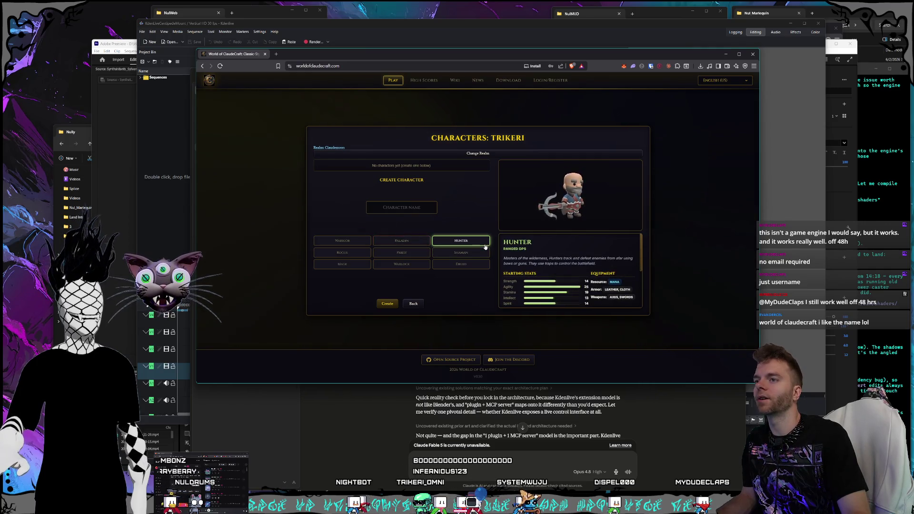
click(478, 253)
click(409, 253)
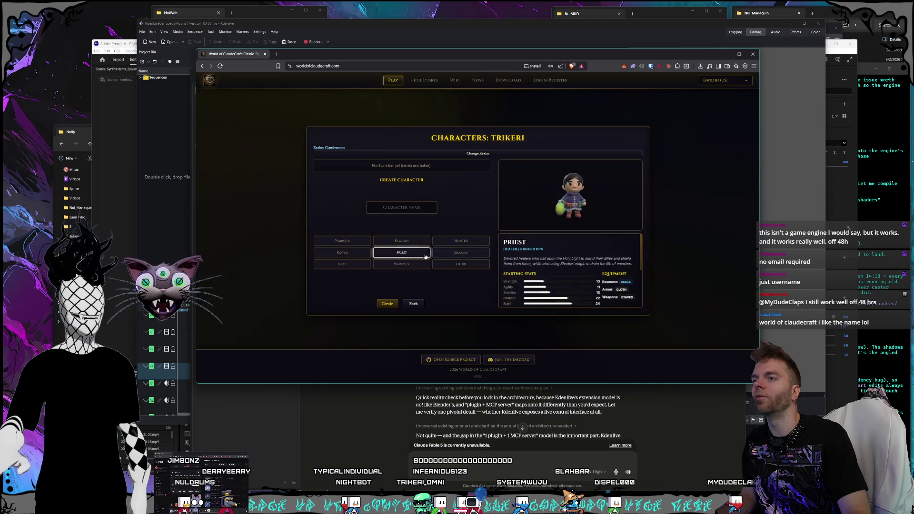
click(416, 265)
click(461, 266)
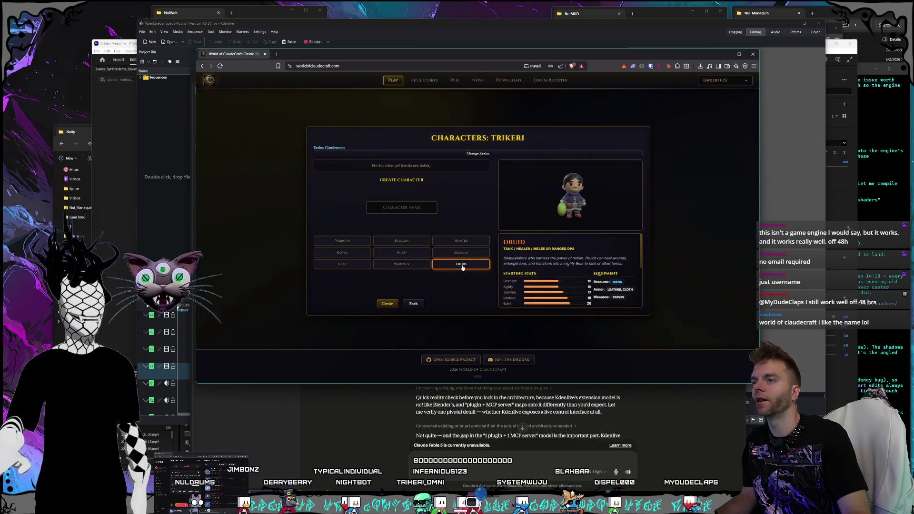
click(354, 264)
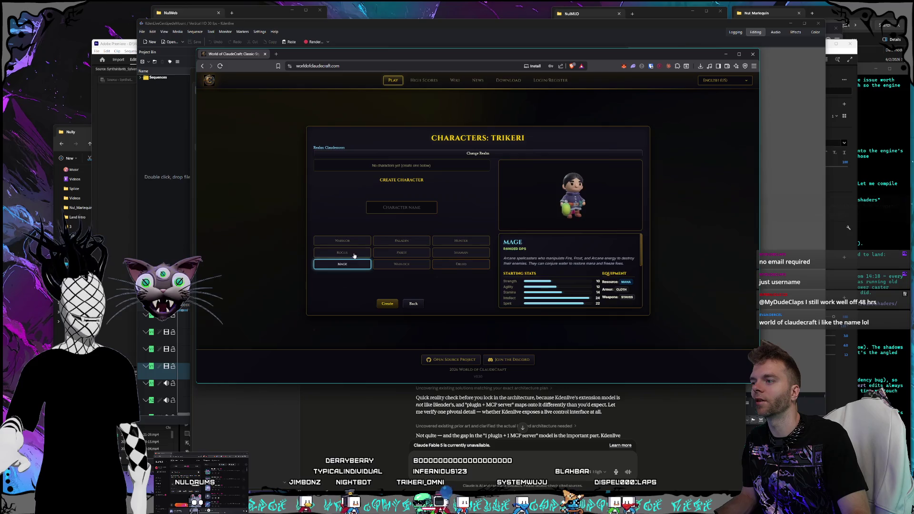
click(355, 253)
click(354, 241)
click(391, 243)
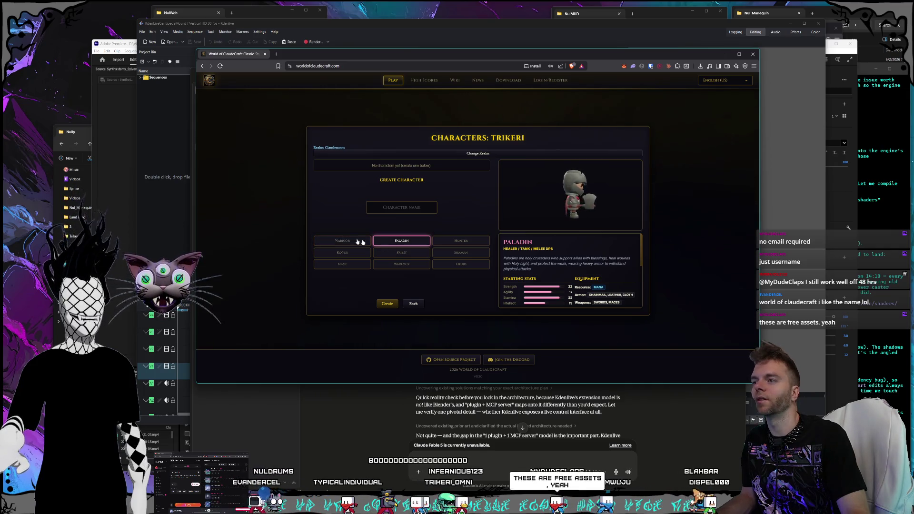
Compare Paladin, Shaman, Priest, Hunter and Mage again and settle on the Rogue class
click(407, 242)
click(407, 242)
click(406, 241)
click(405, 240)
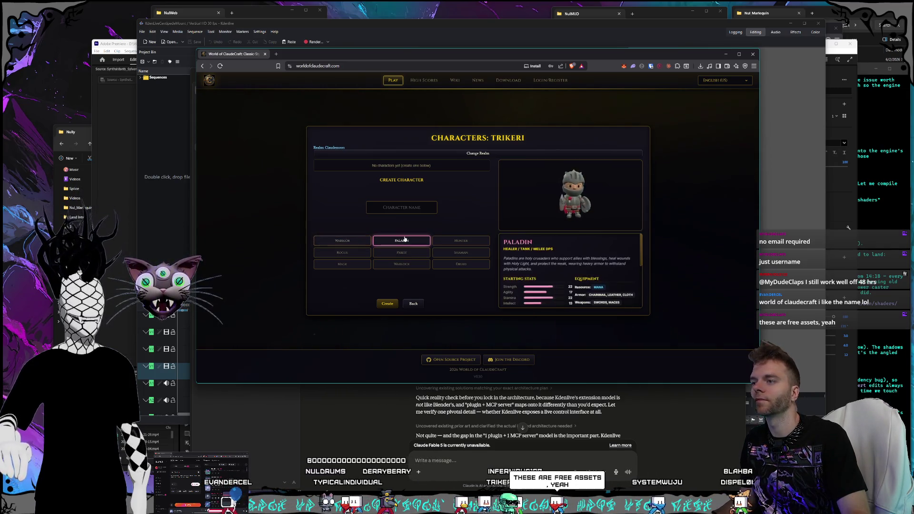
click(463, 254)
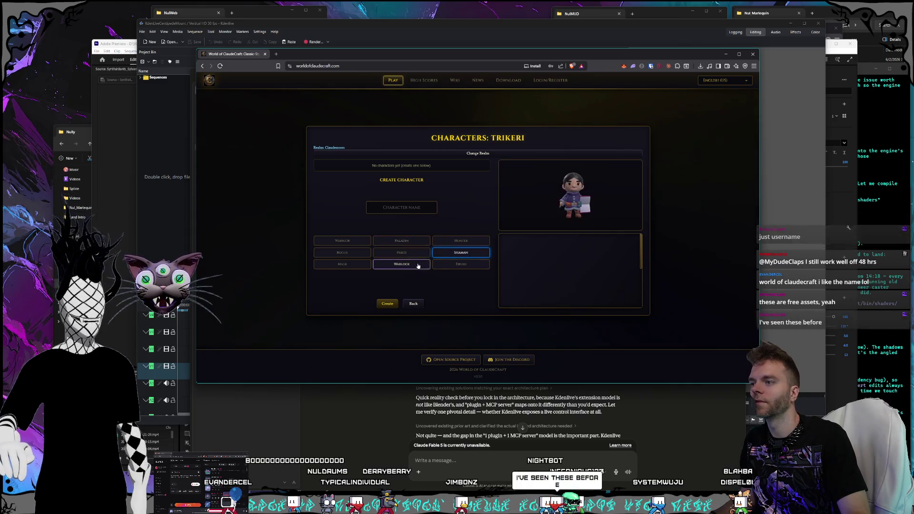
click(405, 253)
click(457, 241)
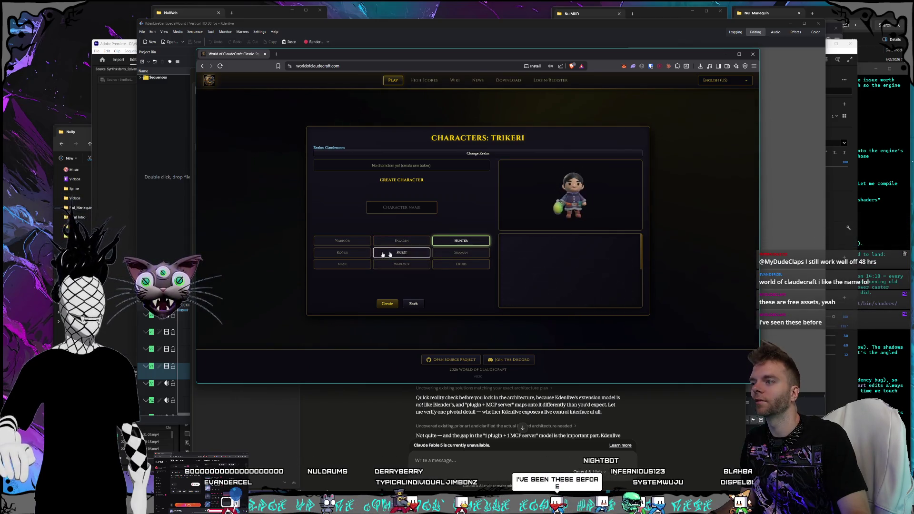
click(330, 251)
click(345, 264)
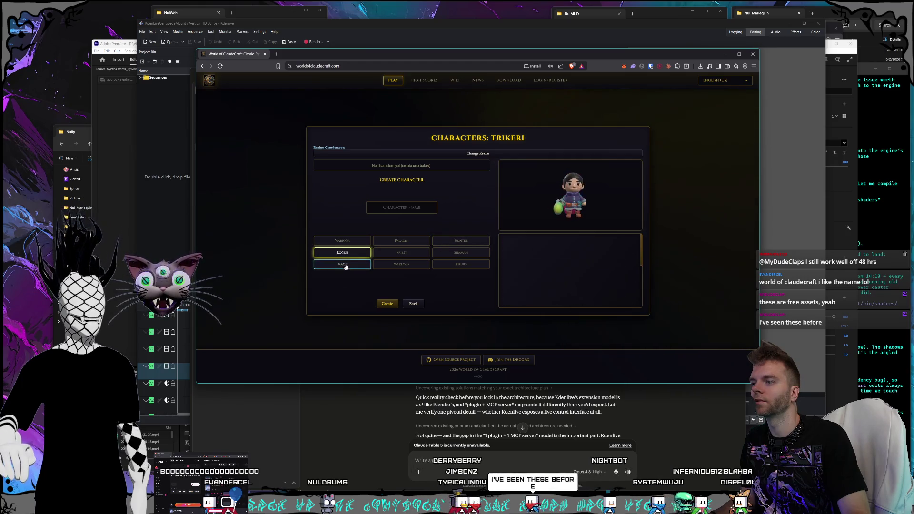
click(453, 255)
click(345, 254)
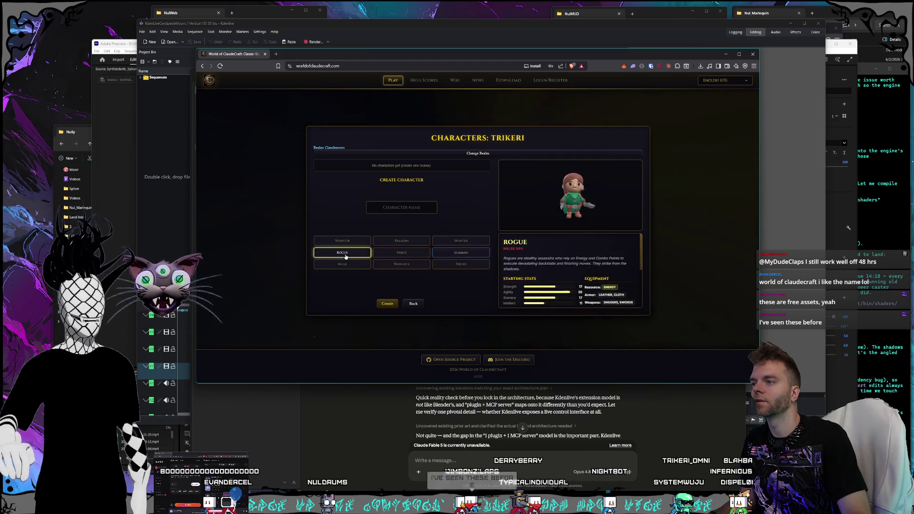
Name the Rogue 'Trikeri', create the character and enter the world
click(399, 208)
text(Trikeri)
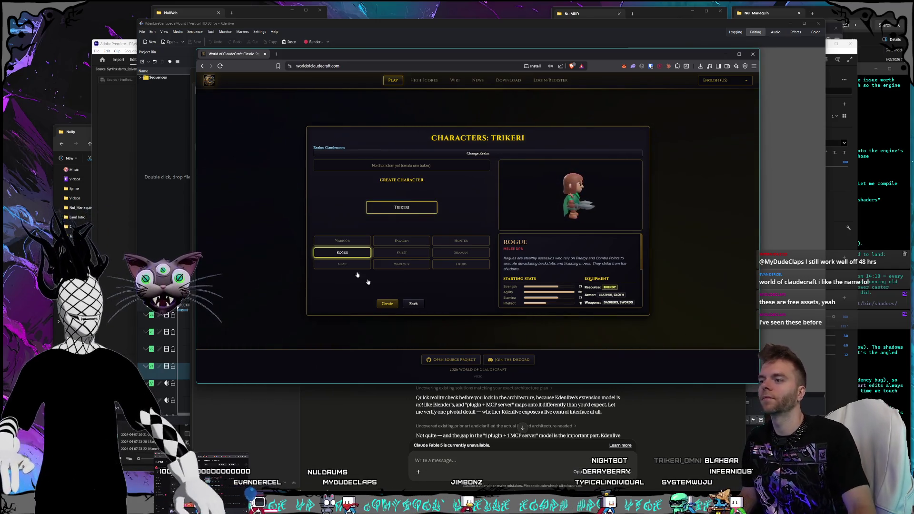
click(388, 303)
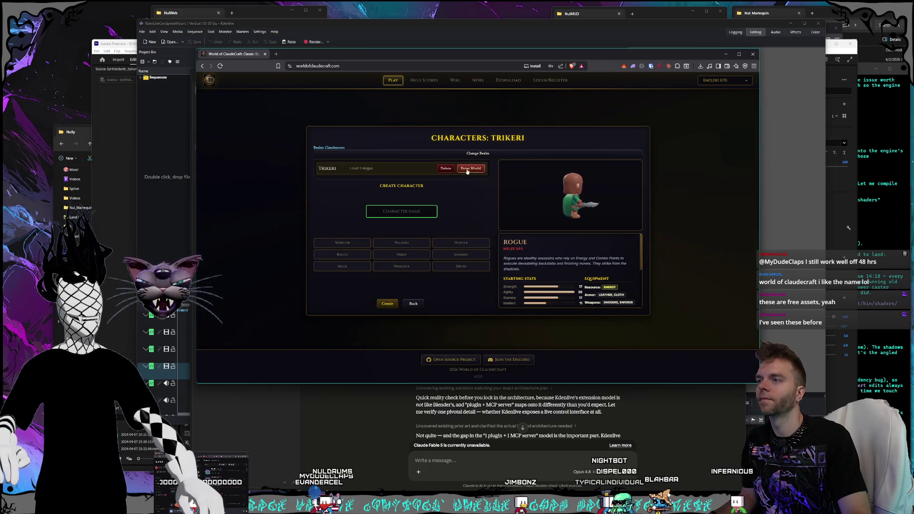
click(468, 170)
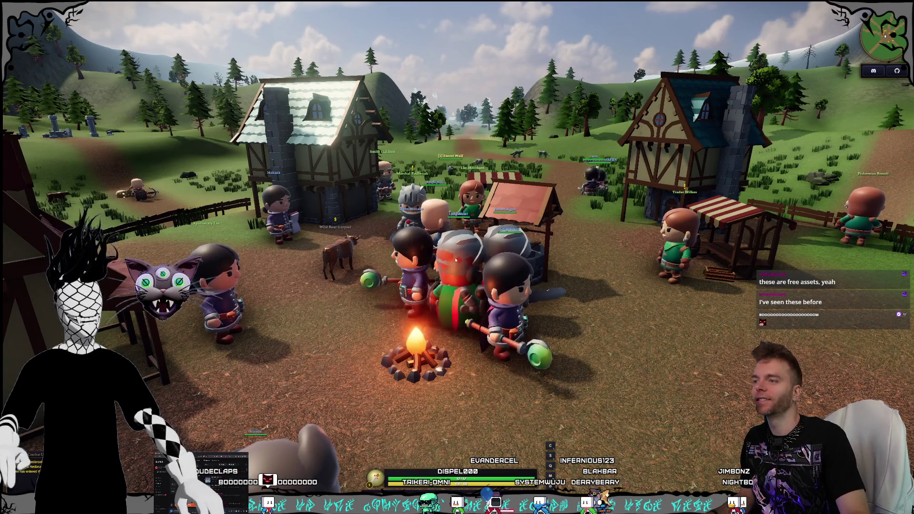
Look around the town square and talk to Trader Wilkes
scroll(574, 311, up, 2)
mouse_move(573, 311)
mouse_down()
mouse_move(544, 305)
mouse_move(509, 272)
mouse_move(445, 265)
mouse_up()
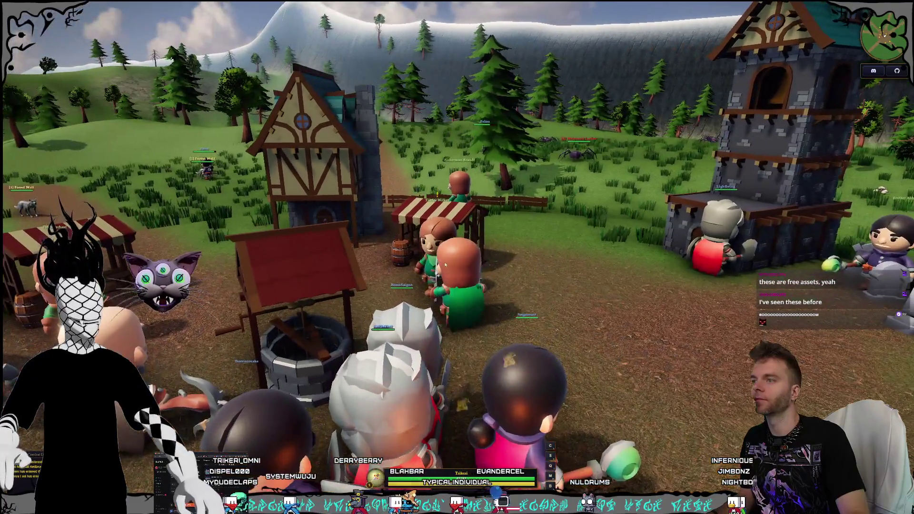
right_click(445, 264)
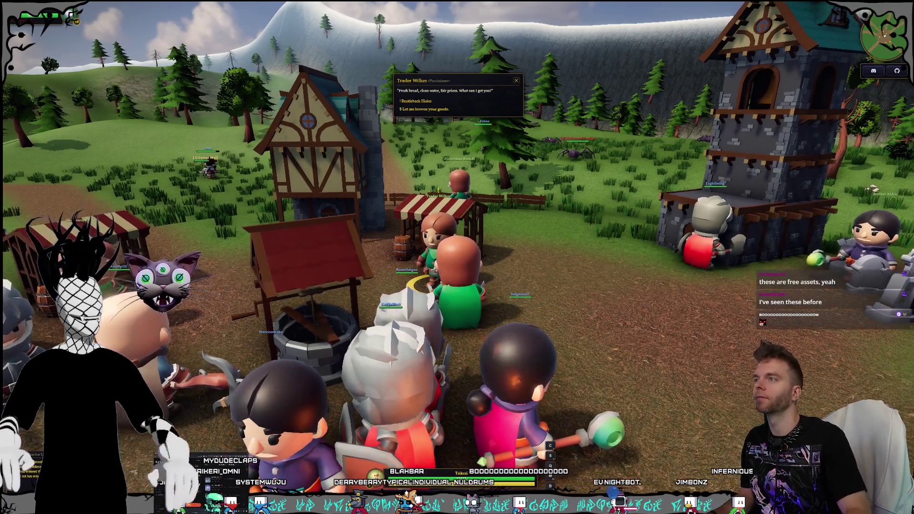
mouse_move(445, 265)
mouse_down()
mouse_move(255, 270)
mouse_move(515, 82)
mouse_up()
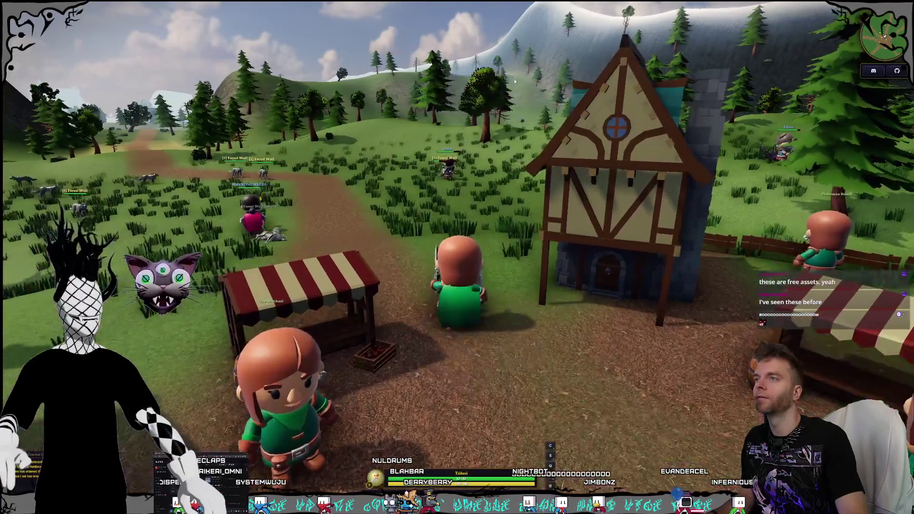
Run out of town into the wolf pack, die, and face the open fields after respawning
key(w)
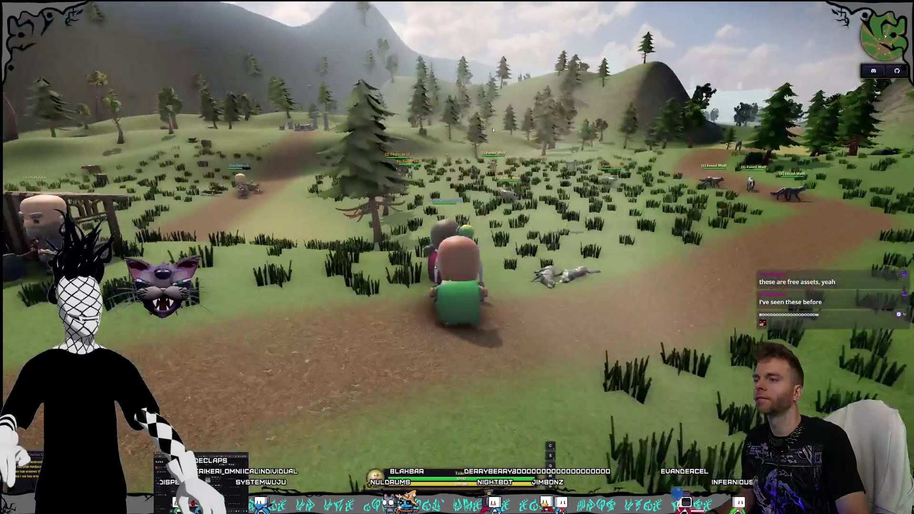
key(d)
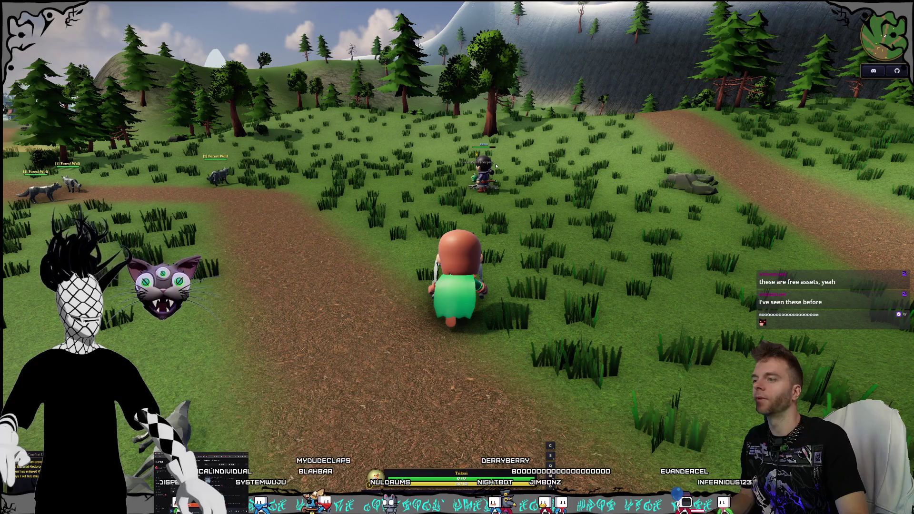
key(d)
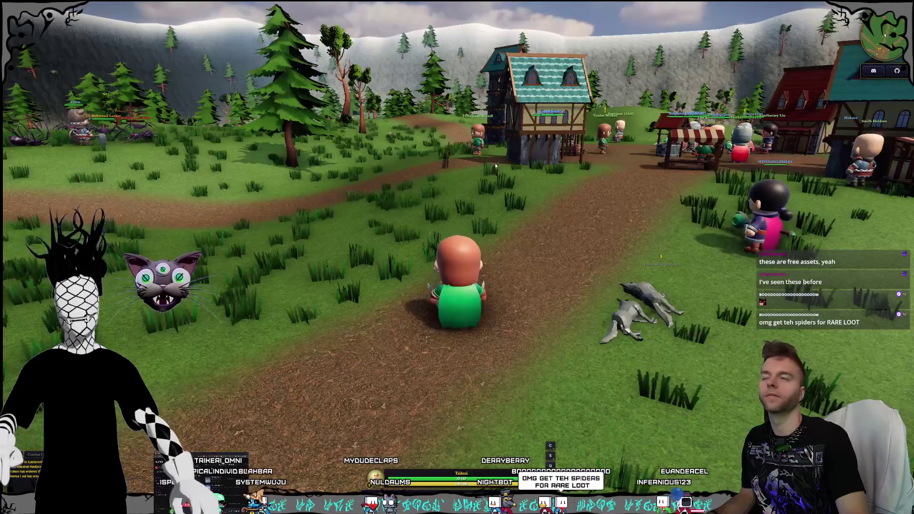
key(d)
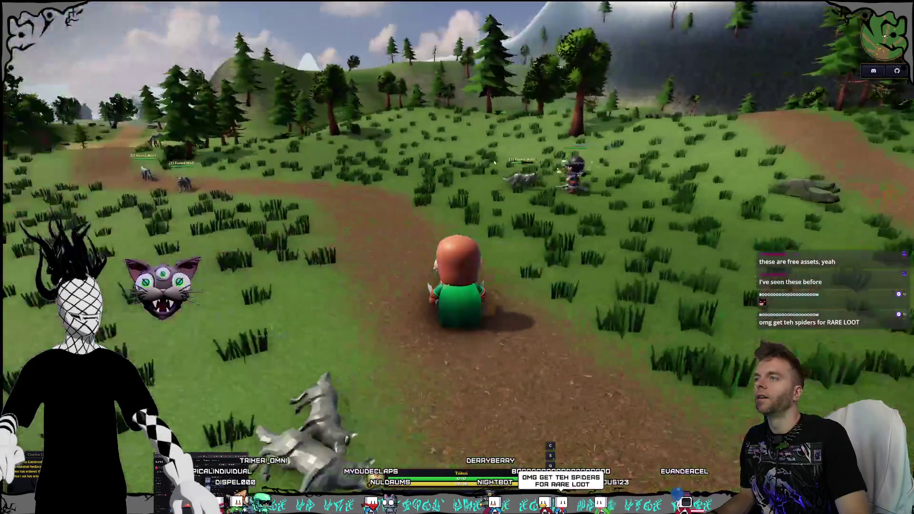
key(d)
key(d)
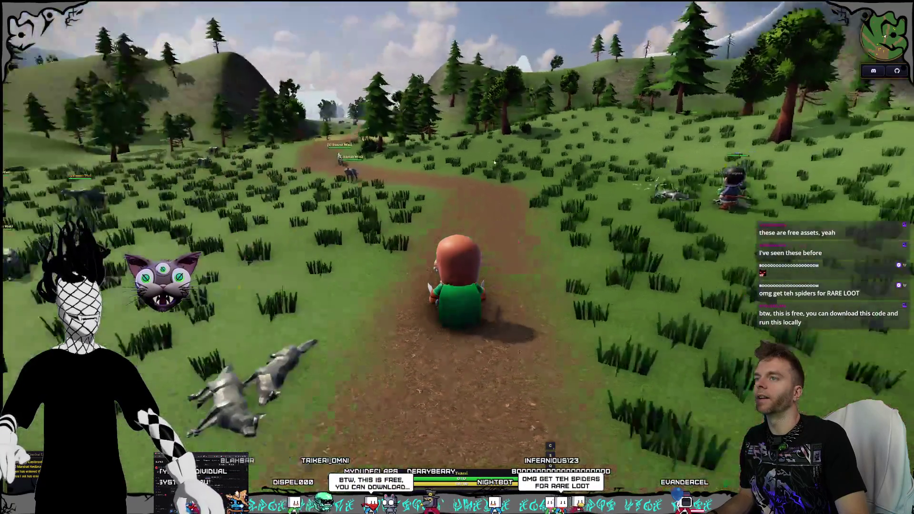
key(w)
key(a)
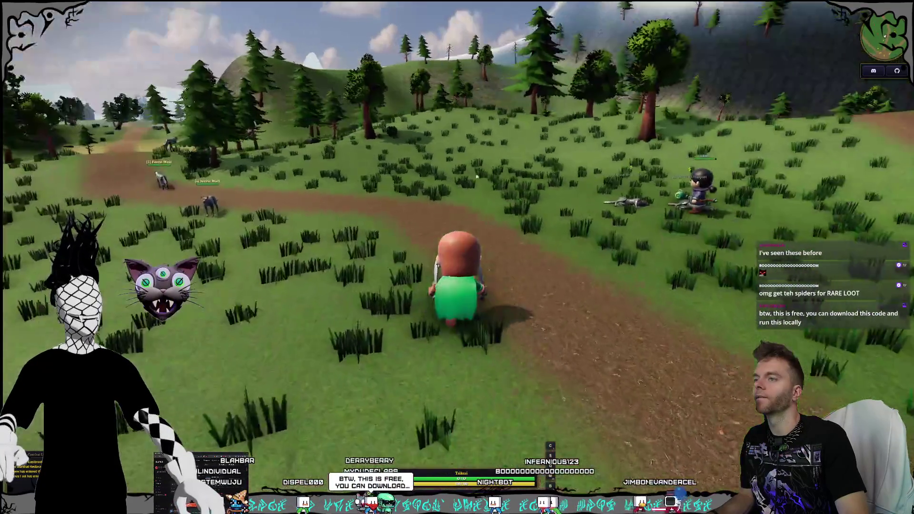
key(a)
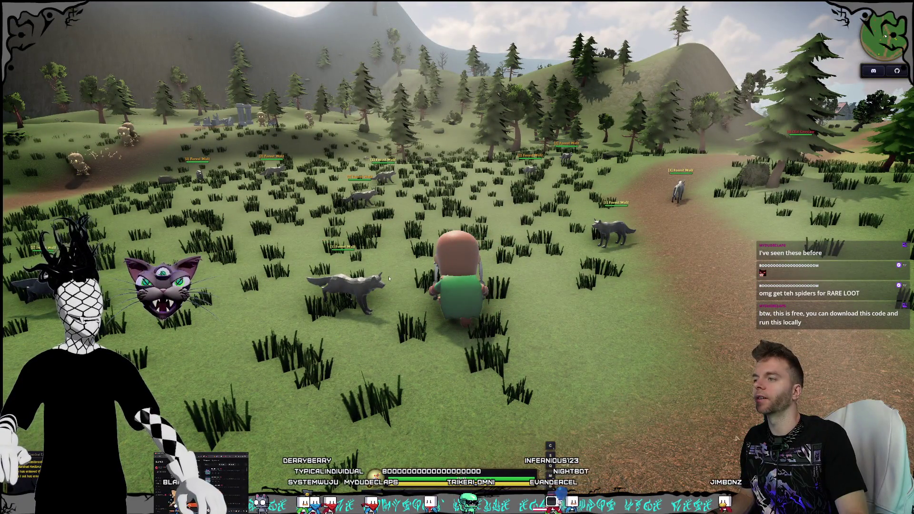
key(w)
key(w)
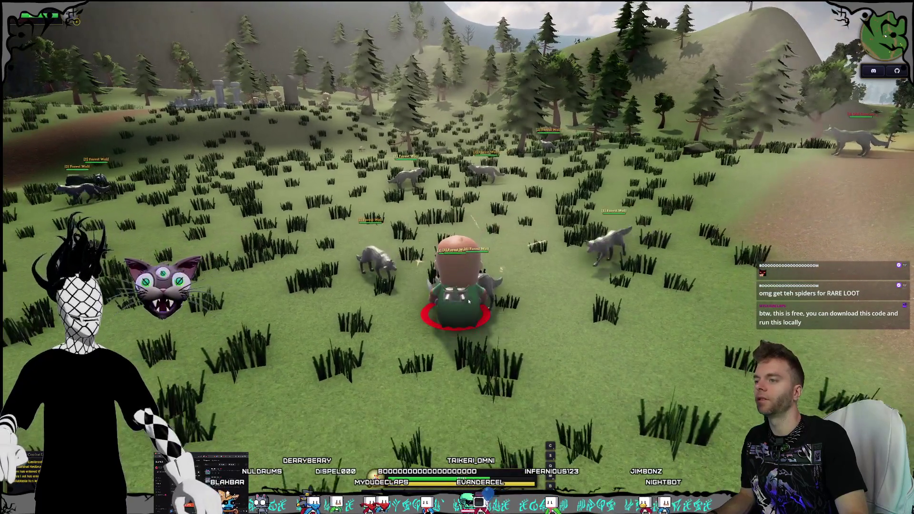
drag(469, 301, 466, 290)
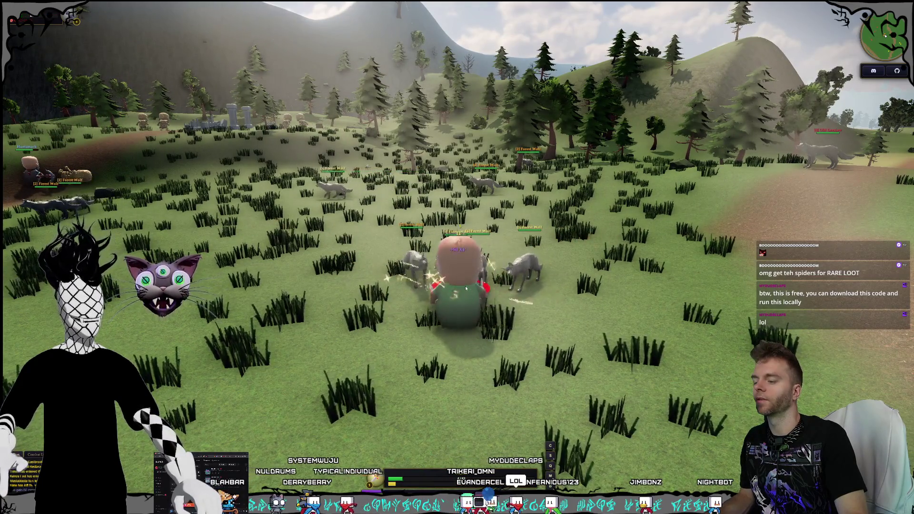
key(a)
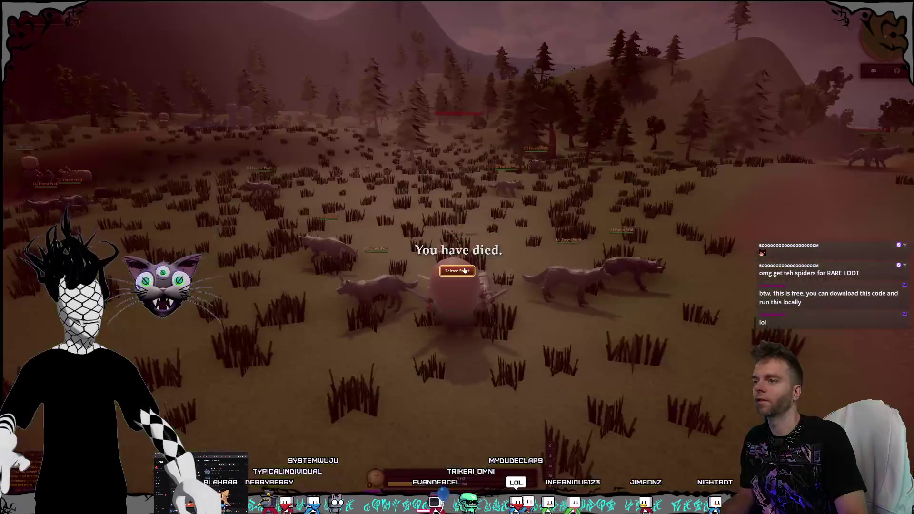
key(d)
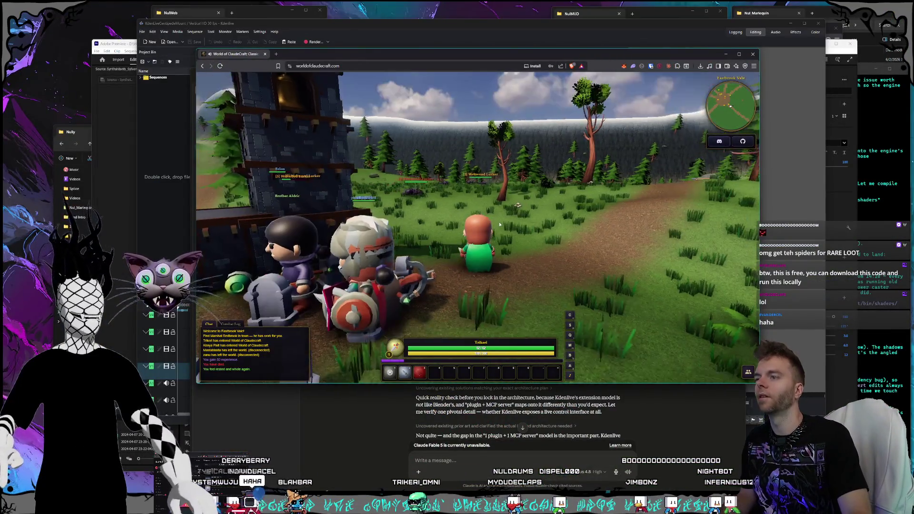
Attack a spider in the field, then release the spirit after dying to revive in town
click(516, 193)
key(w)
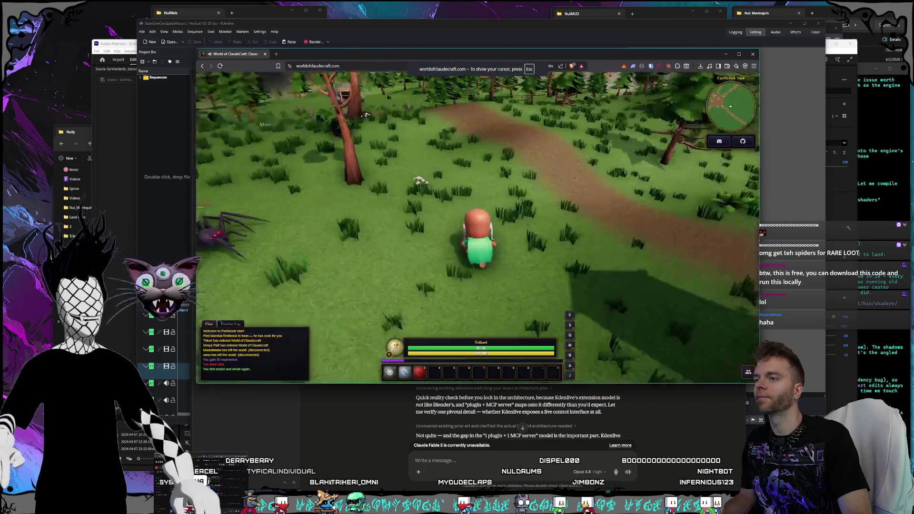
click(509, 210)
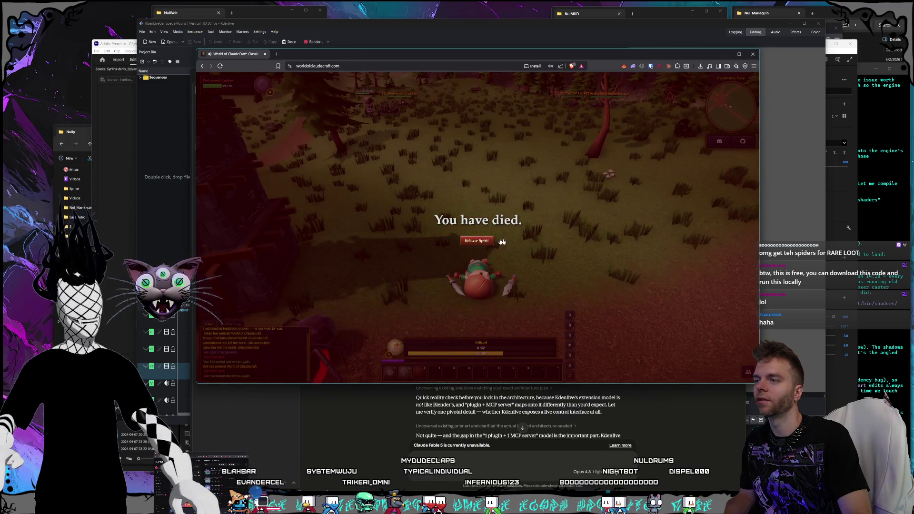
click(490, 241)
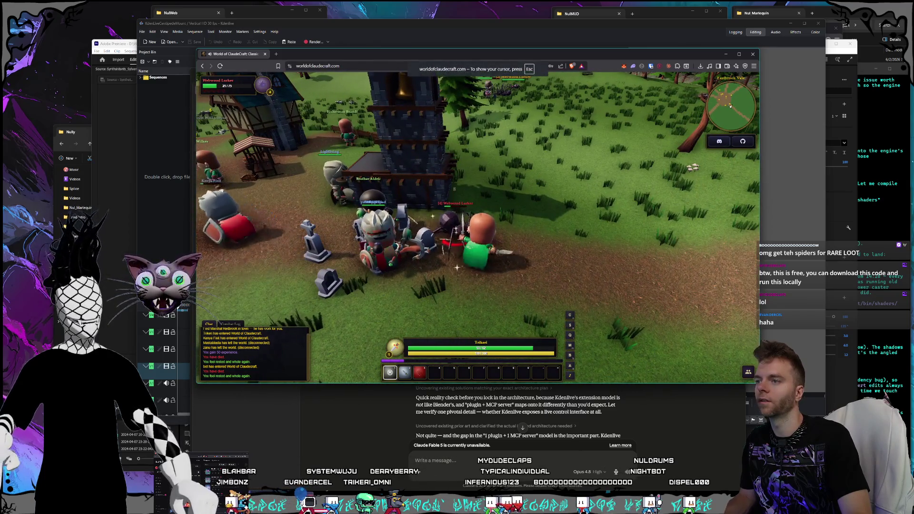
Walk up the road, target a Forest Wolf and kill it with abilities 2 and 3
drag(553, 211, 510, 212)
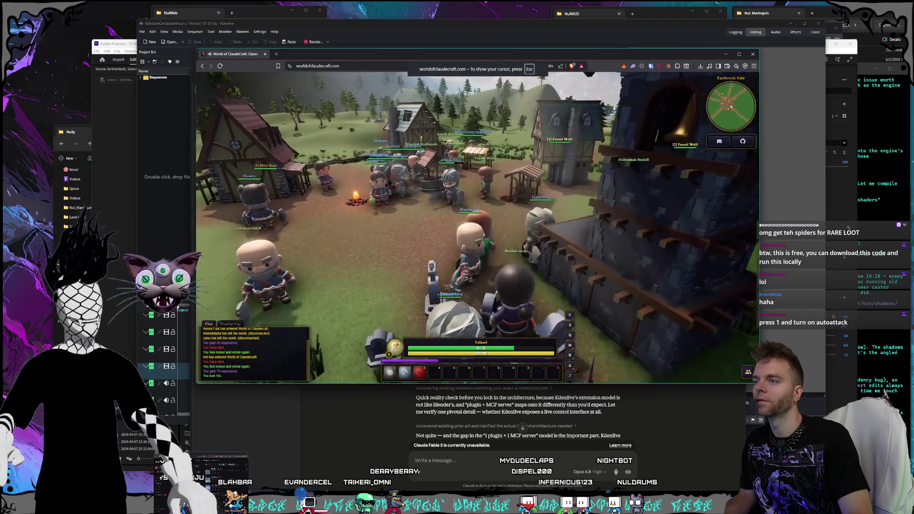
key(w)
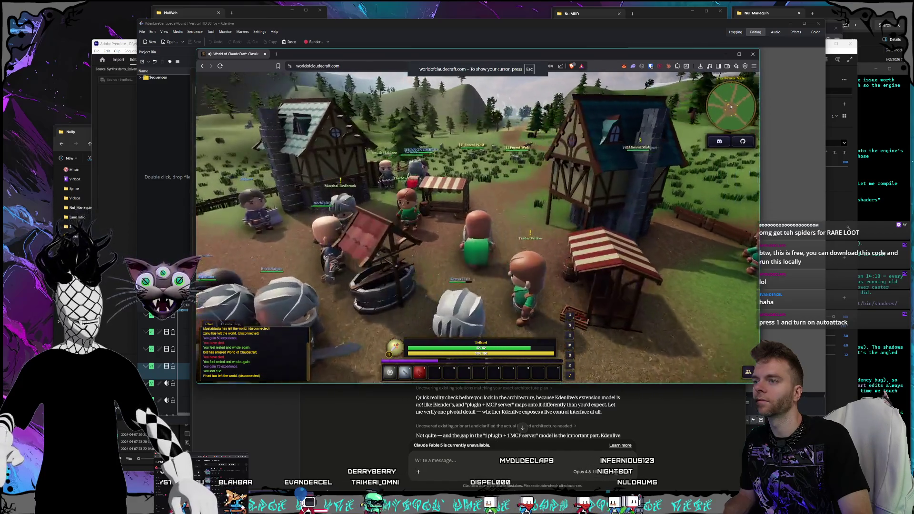
key(w)
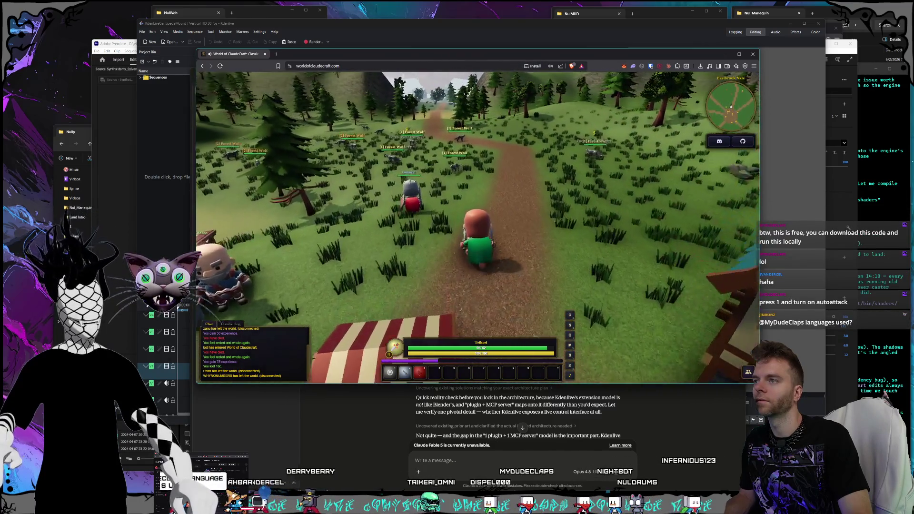
key(Tab)
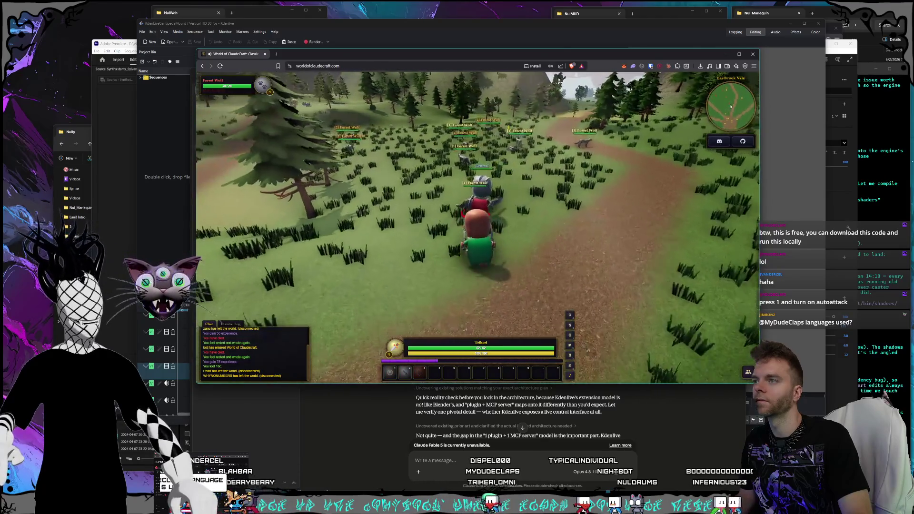
key(w)
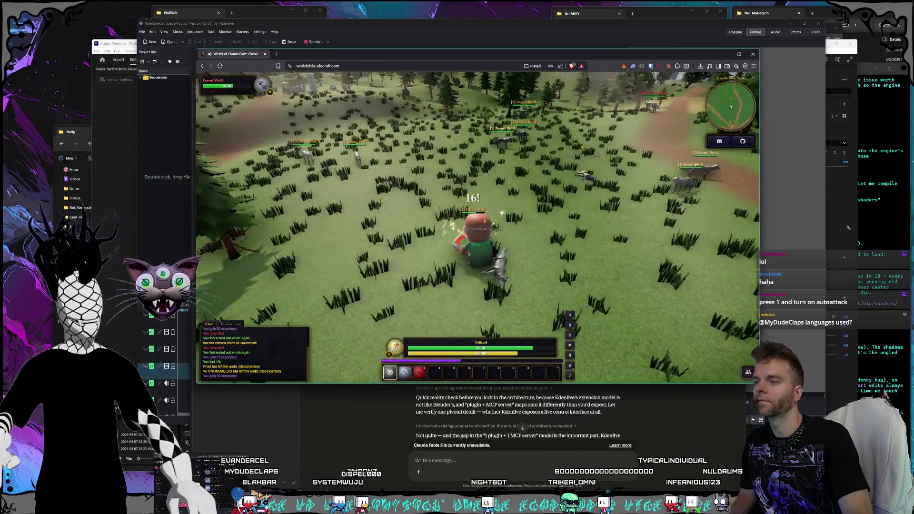
key(2)
key(3)
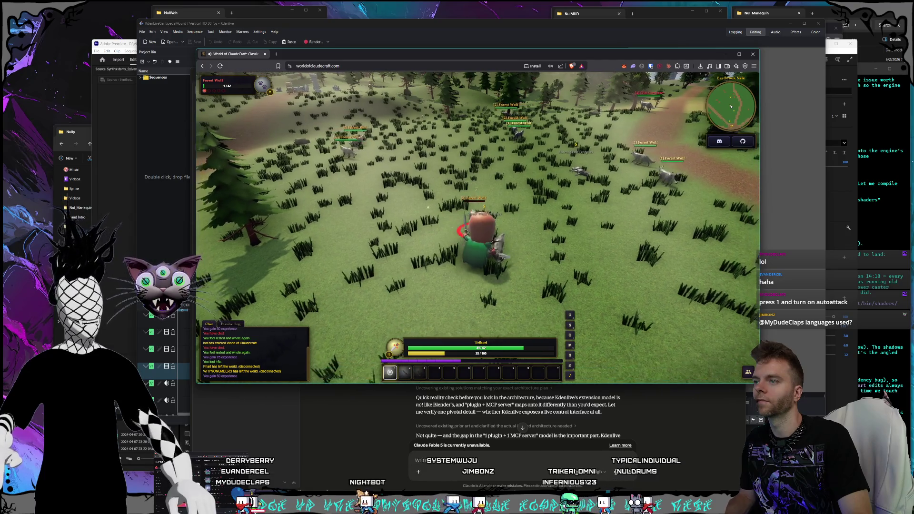
key(3)
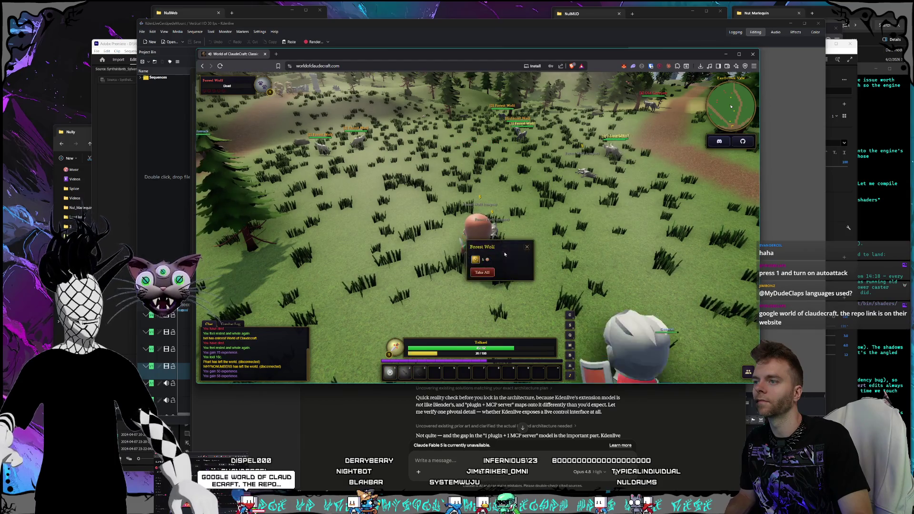
Loot the dead wolf's copper and Cracked Wolf Fang
click(482, 273)
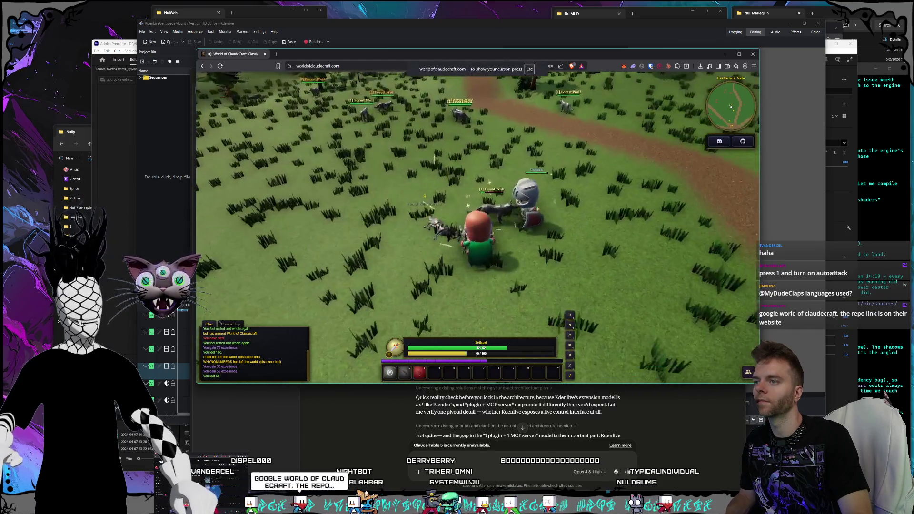
key(Escape)
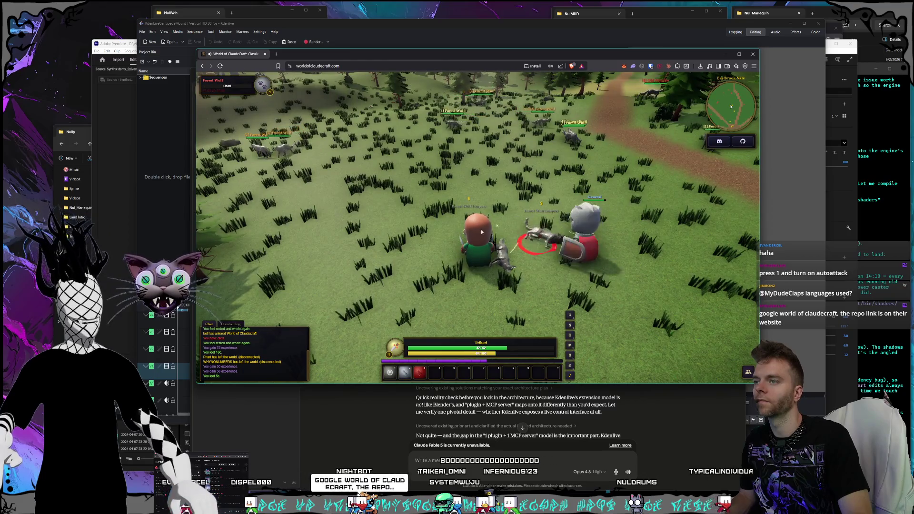
drag(484, 232, 507, 253)
click(509, 254)
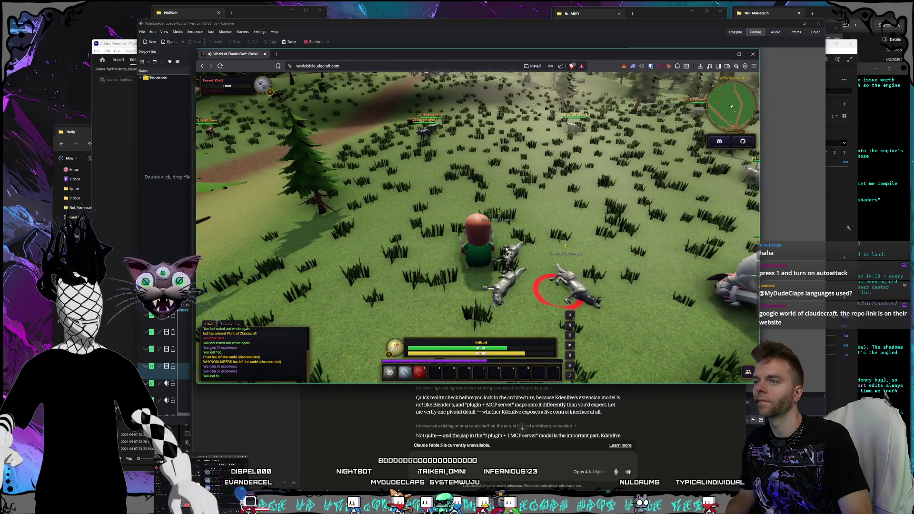
key(Escape)
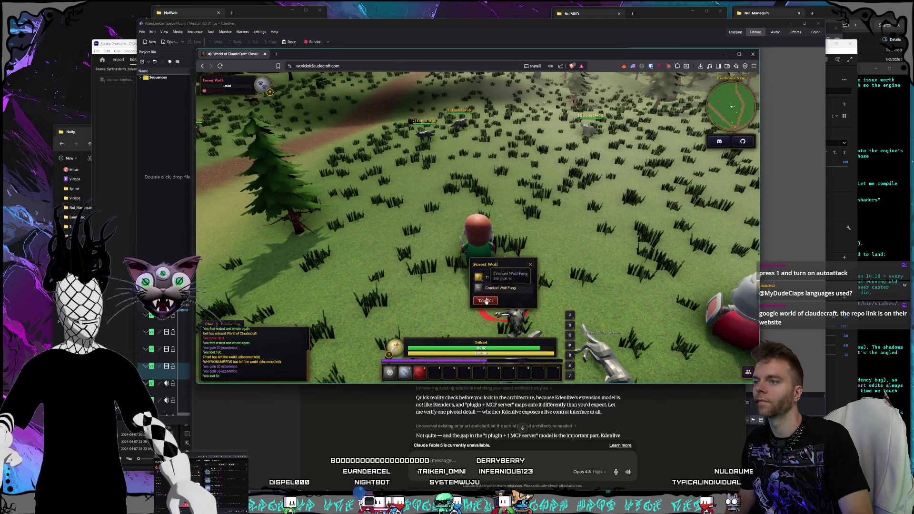
click(487, 301)
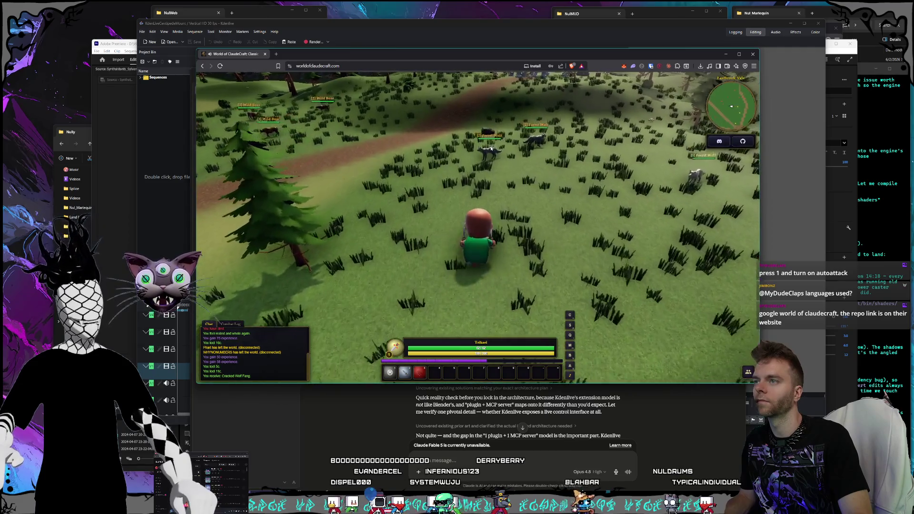
Target the next Forest Wolf and kill it with abilities 1, 2 and 3
click(491, 150)
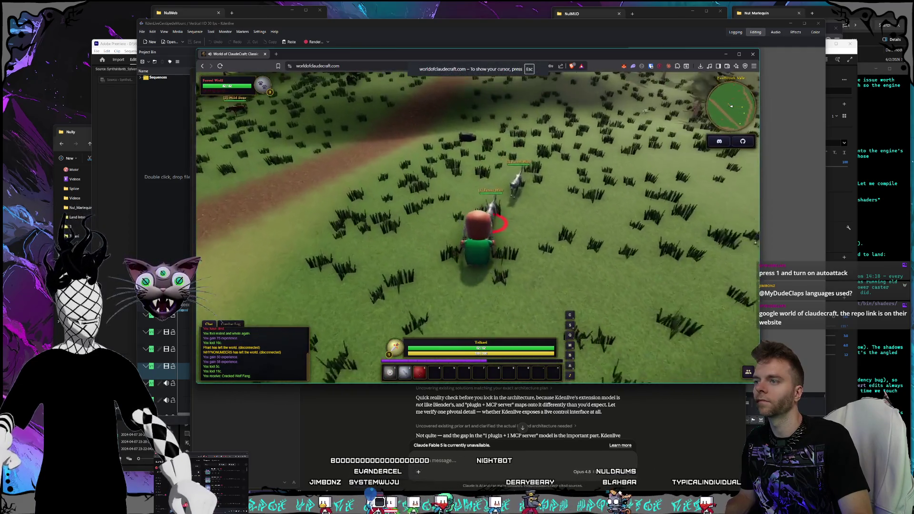
key(1)
key(3)
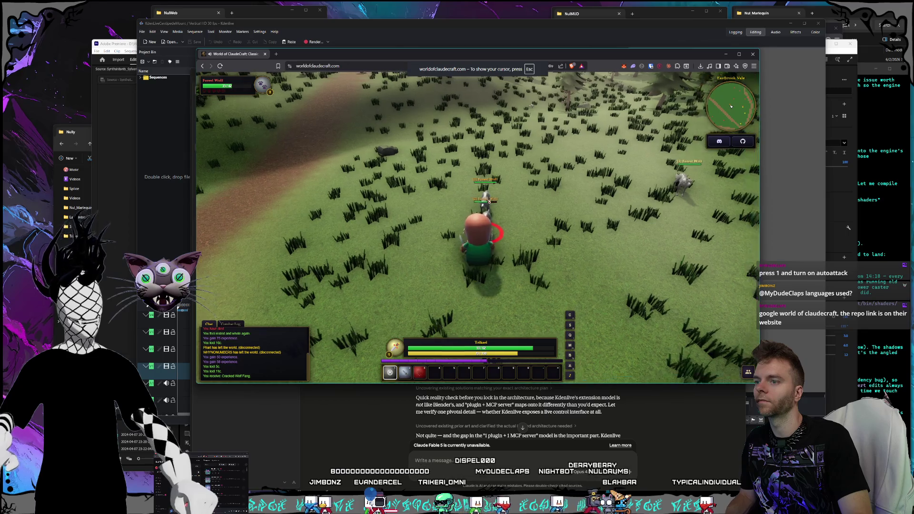
key(2)
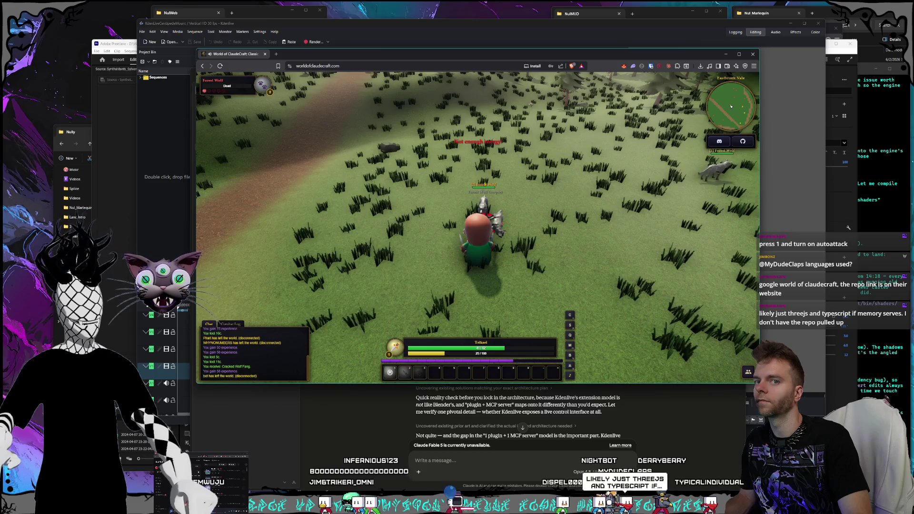
key(3)
click(494, 205)
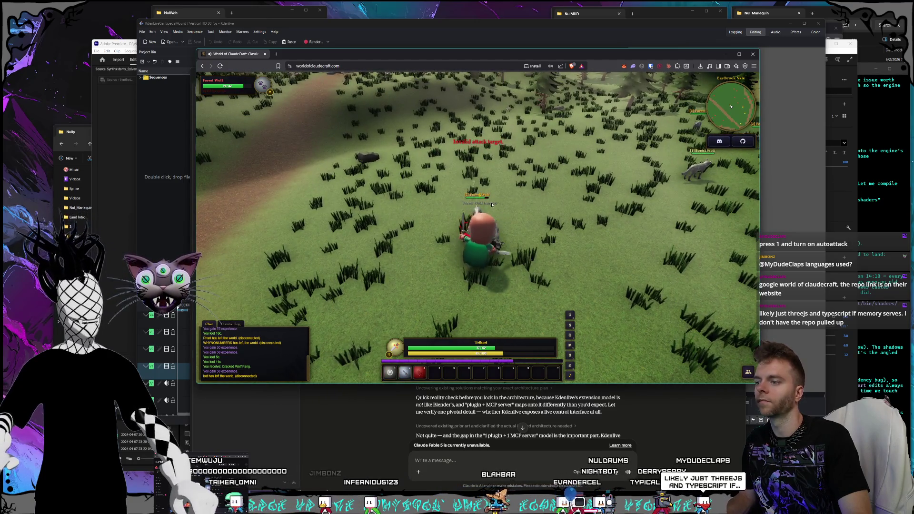
key(3)
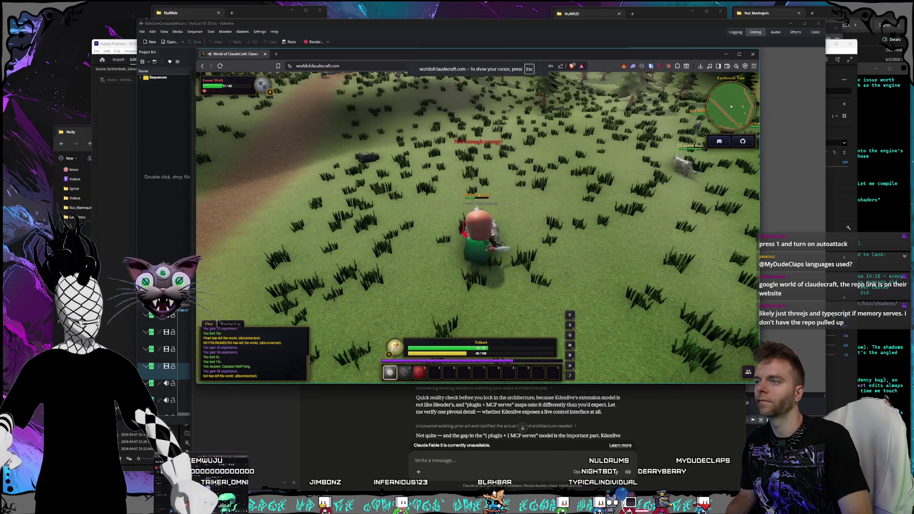
Take all loot from the second wolf, then turn and run toward the village
drag(407, 238, 407, 239)
right_click(407, 239)
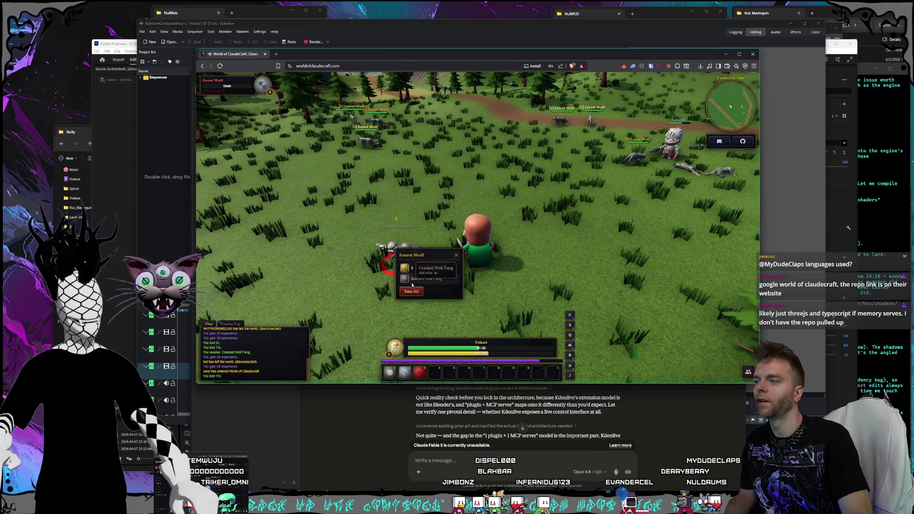
click(417, 291)
drag(460, 228, 460, 229)
key(w)
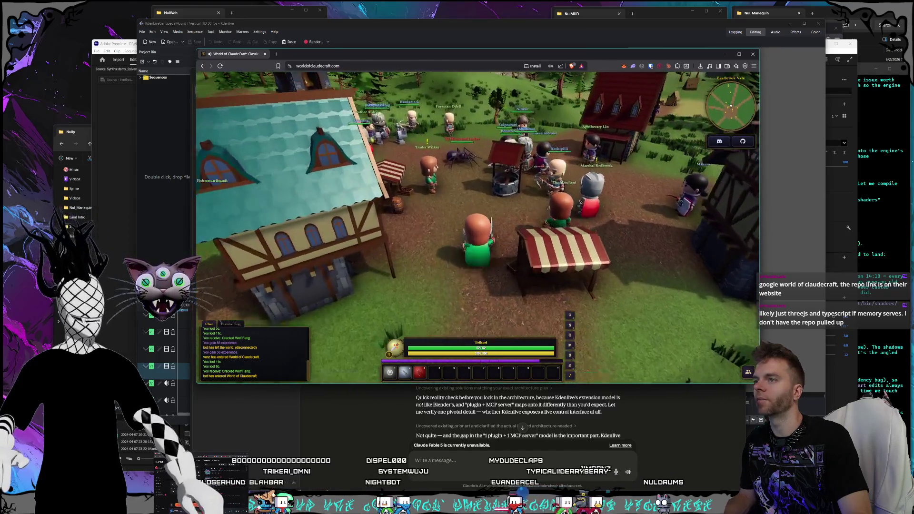
Orbit the camera over the village, then switch back to the Claude chat
drag(460, 228, 387, 197)
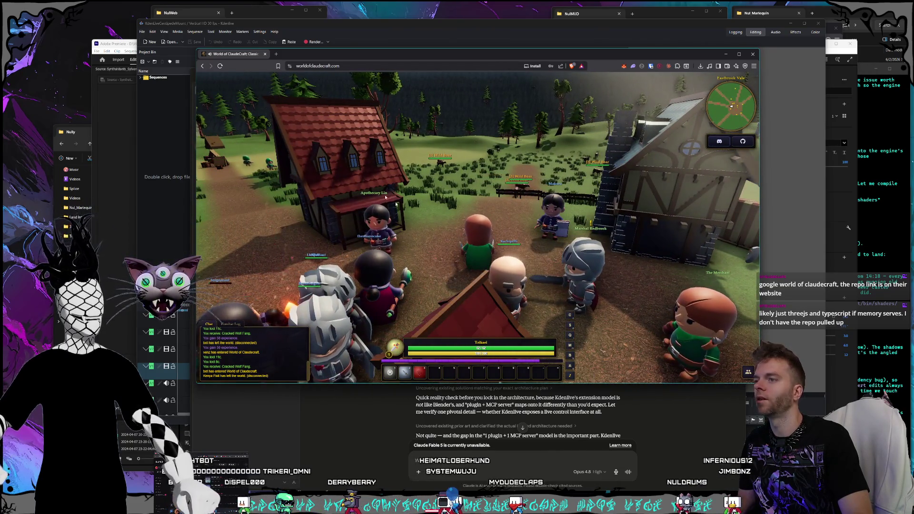
key(alt+Tab)
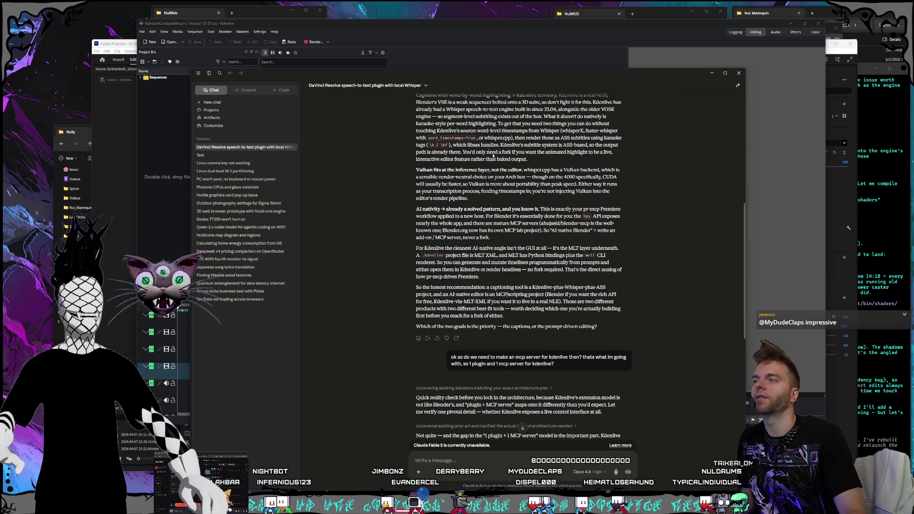
Scroll through the patched Kdenlive, D-Bus bridge and MCP server sections and the component list
scroll(533, 224, down, 5)
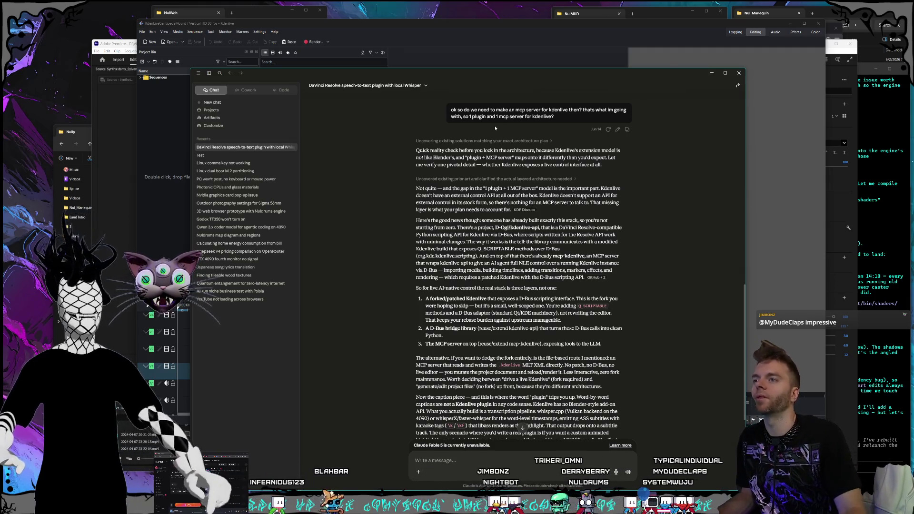
scroll(478, 115, down, 1)
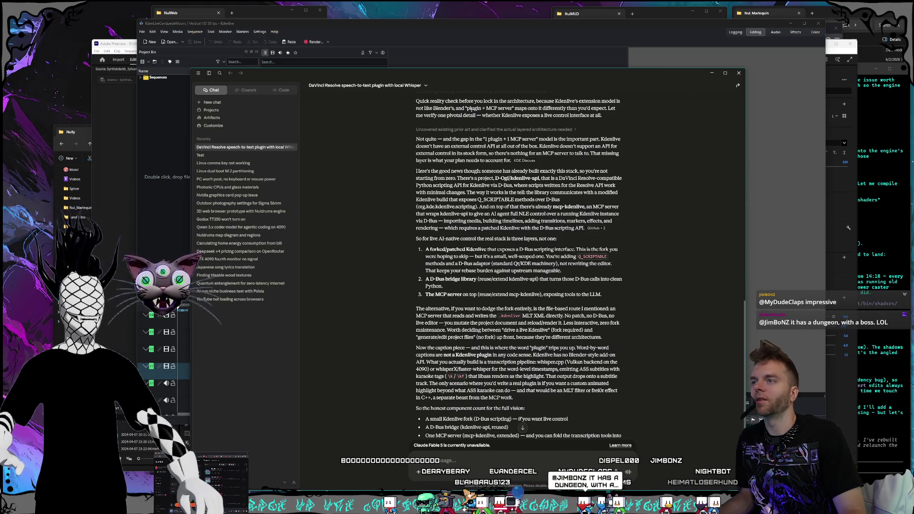
scroll(466, 114, down, 1)
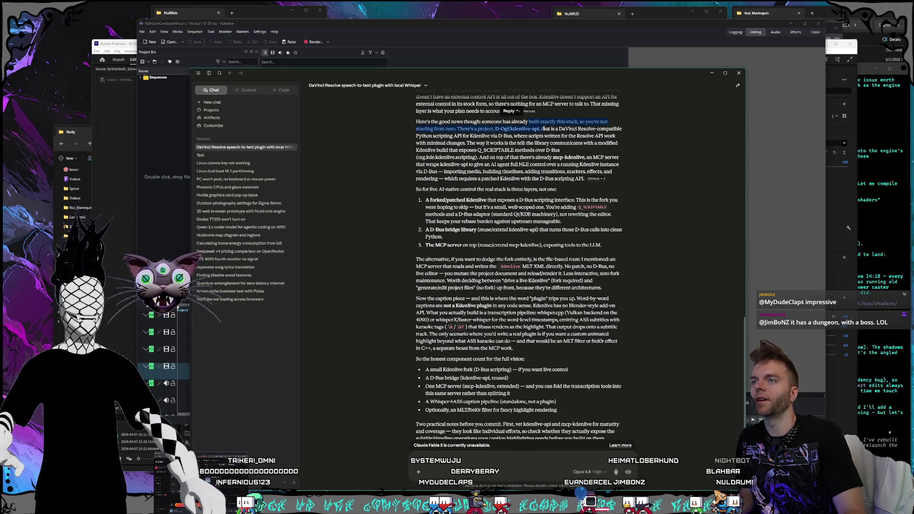
click(577, 129)
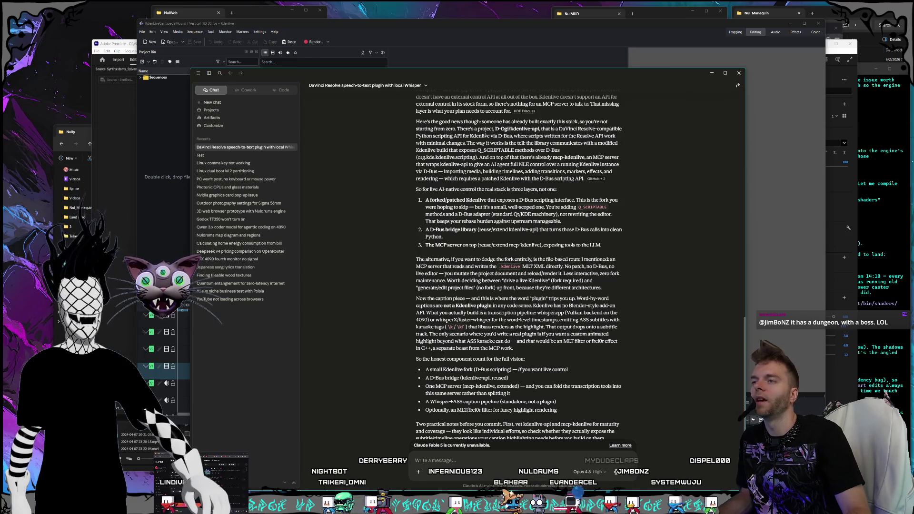
scroll(483, 135, down, 1)
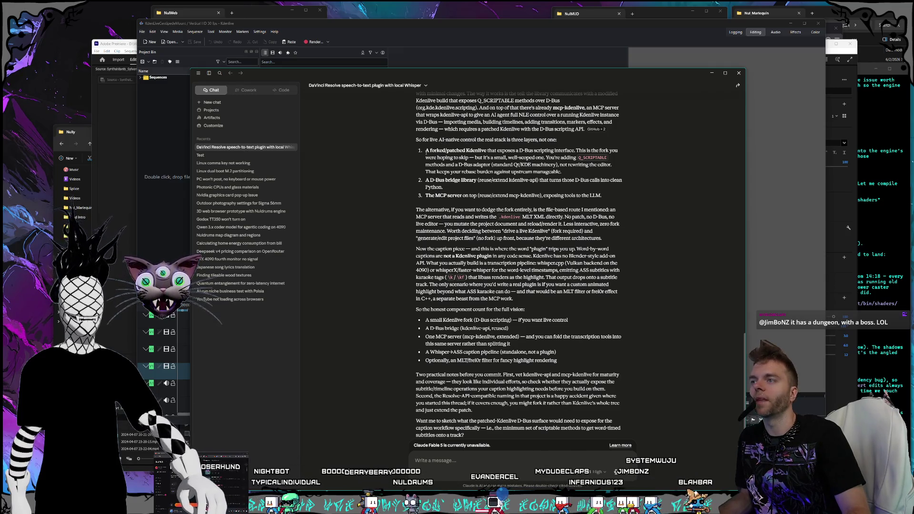
drag(450, 150, 499, 151)
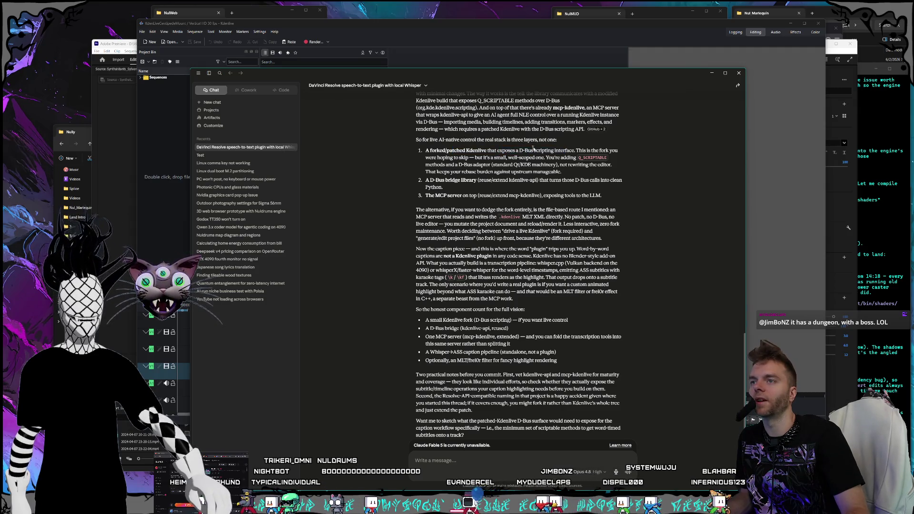
drag(442, 150, 507, 158)
click(450, 150)
drag(450, 151, 509, 159)
click(457, 150)
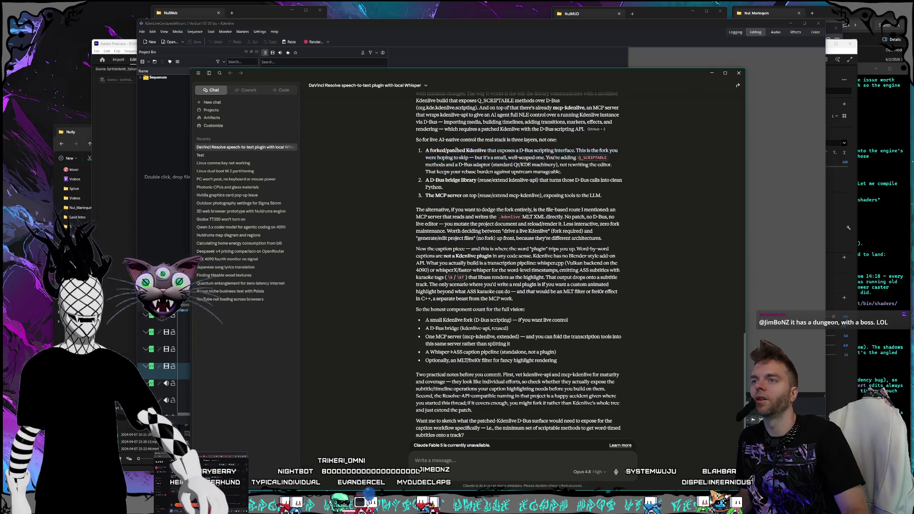
drag(456, 150, 523, 159)
click(443, 152)
mouse_move(437, 150)
mouse_down()
mouse_move(551, 171)
mouse_move(448, 155)
mouse_move(493, 162)
mouse_up()
click(440, 155)
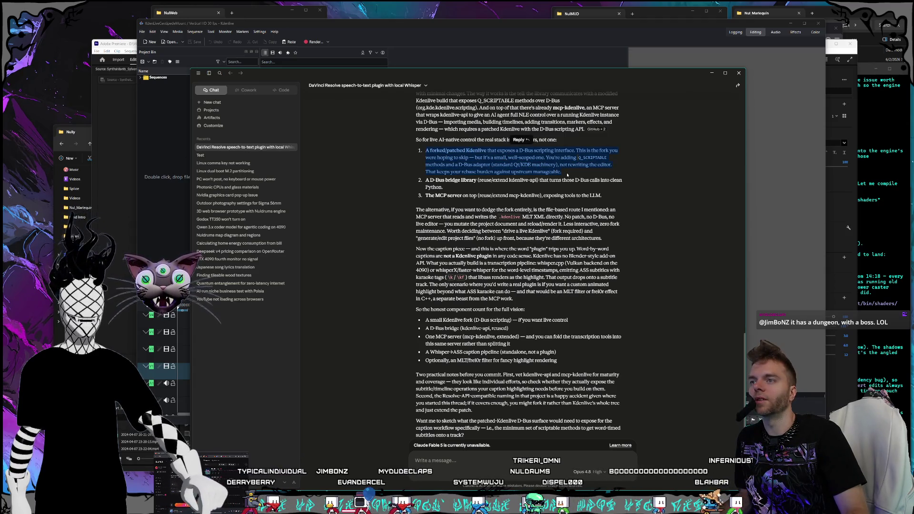
drag(561, 172, 451, 158)
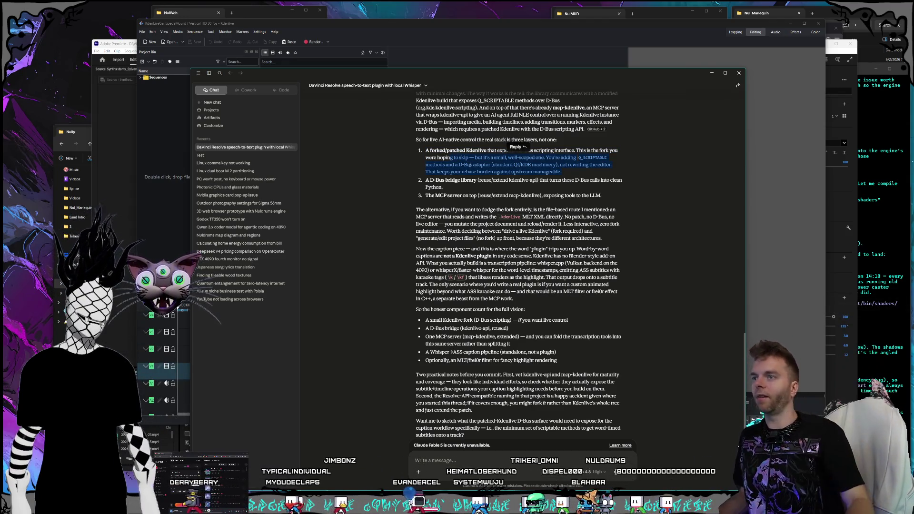
click(427, 151)
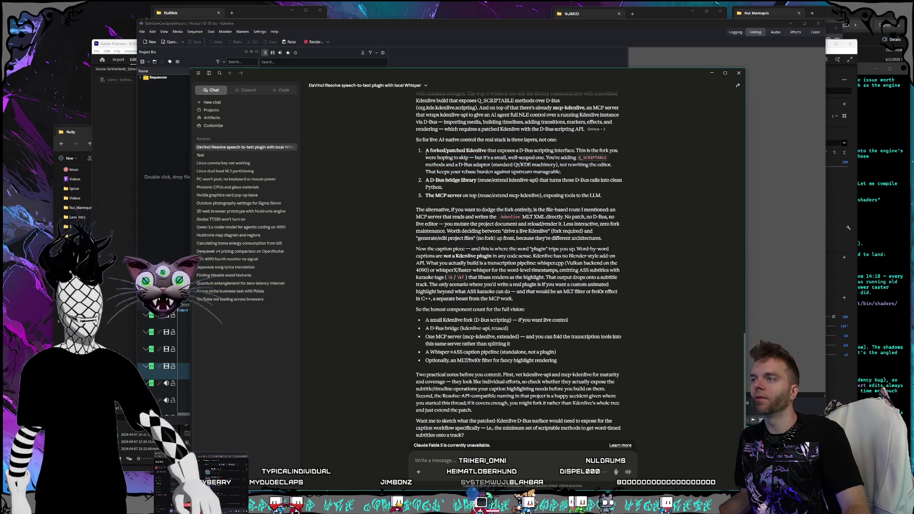
mouse_move(427, 150)
mouse_down()
mouse_move(614, 153)
mouse_move(564, 177)
mouse_move(432, 151)
mouse_up()
click(429, 172)
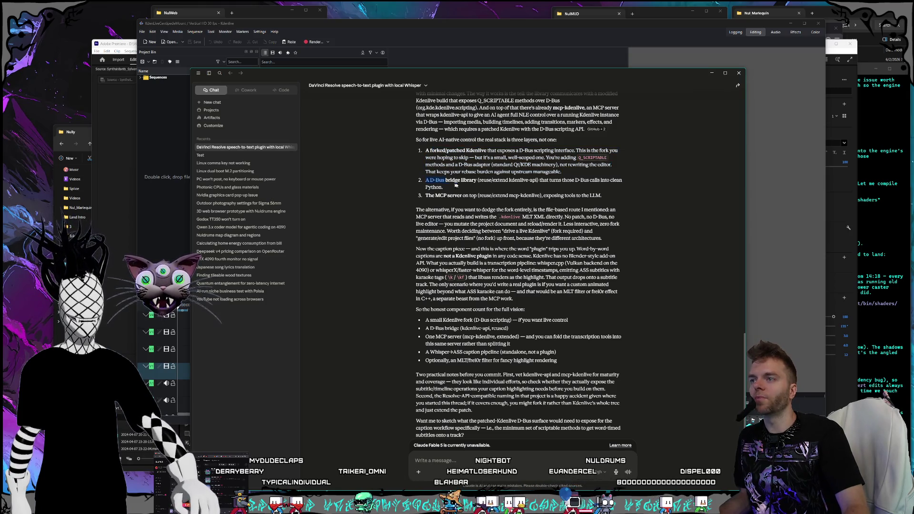
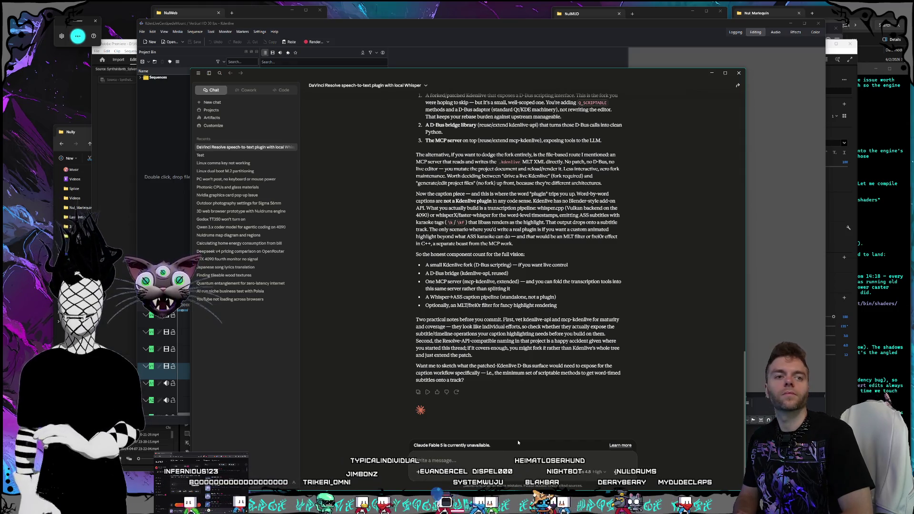
Replace the half-typed draft with a dictated request for Kdenlive voice-editing and karaoke-caption plugin plans, and send it
text(can you write)
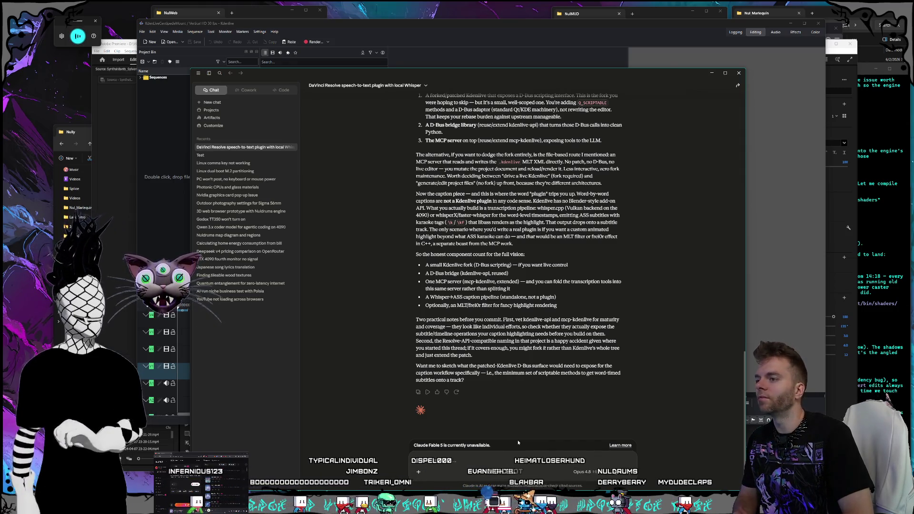
text( all this out as a plan for these t)
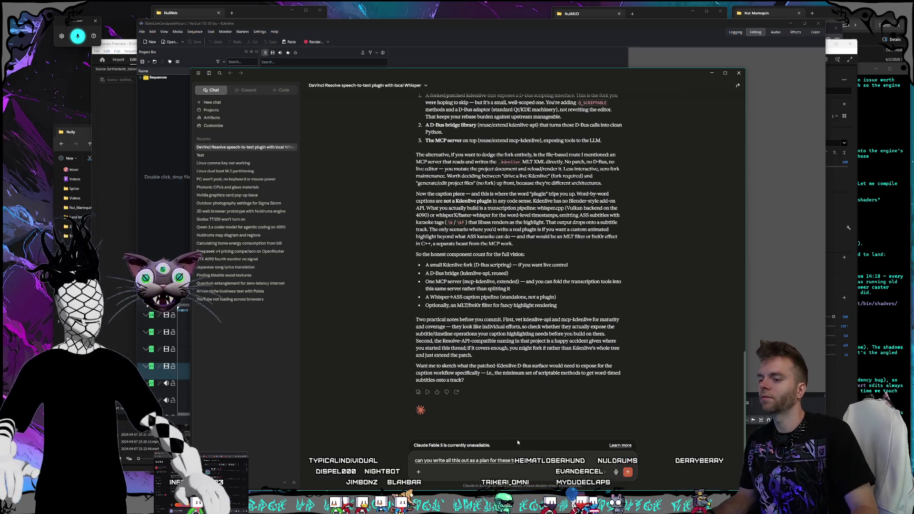
drag(609, 461, 412, 458)
key(BackSpace)
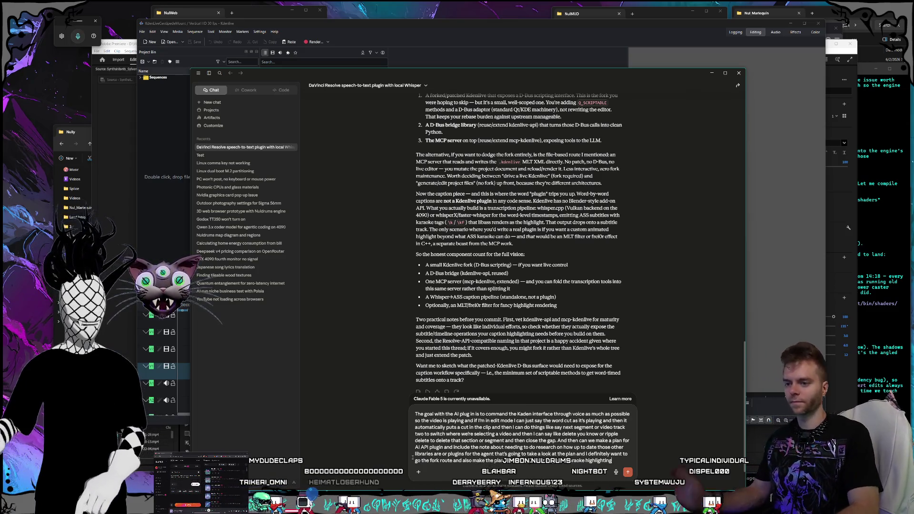
key(Return)
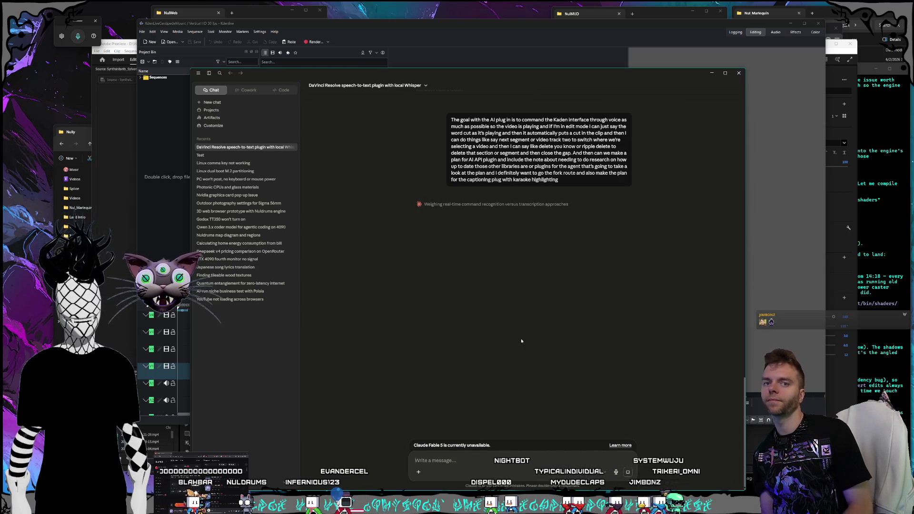
Bring Kdenlive's empty project forward, nudge its window slightly, then minimize it
click(501, 18)
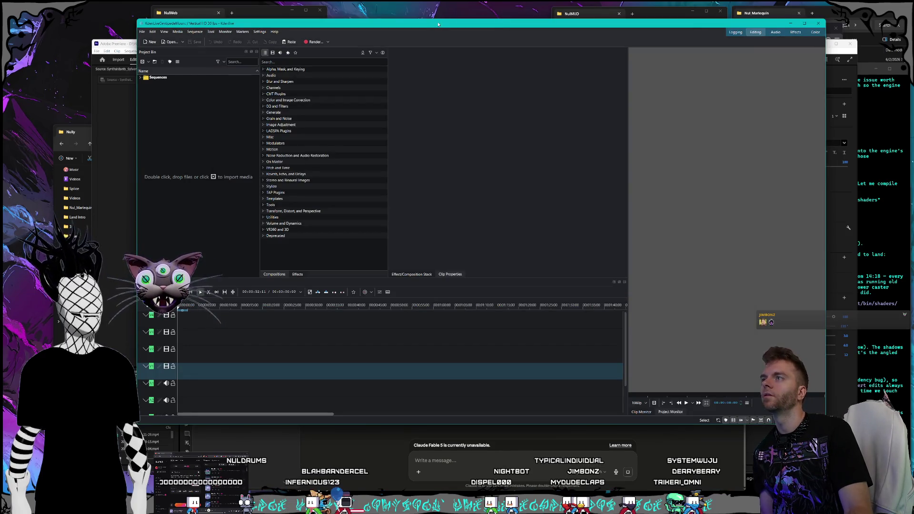
mouse_move(438, 23)
mouse_down()
mouse_move(400, 15)
mouse_move(382, 28)
mouse_move(390, 24)
mouse_up()
click(346, 7)
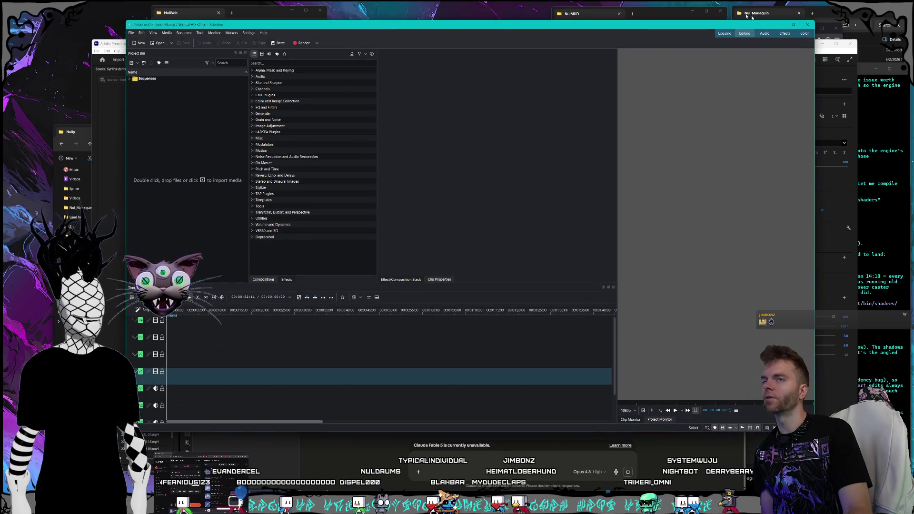
key(super+Down)
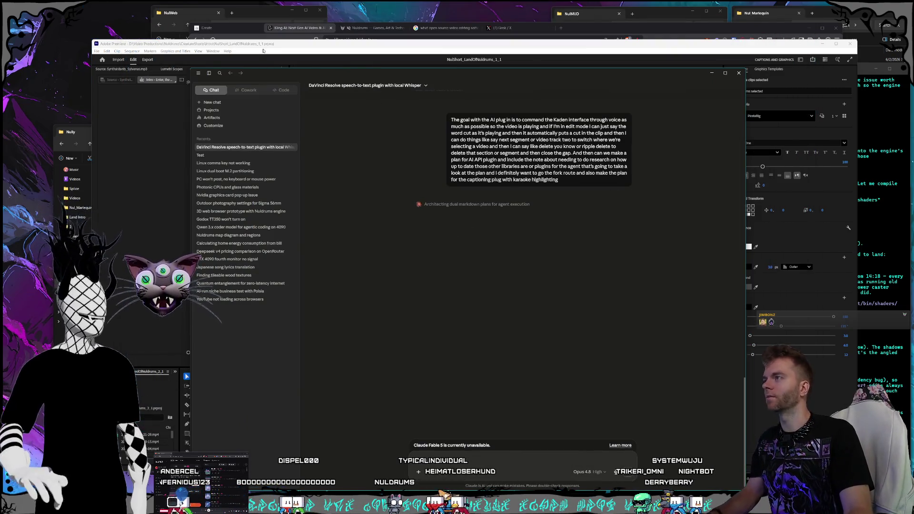
Check the Premiere captioned short at 14s, 19s and 31s, then return to Claude
click(374, 65)
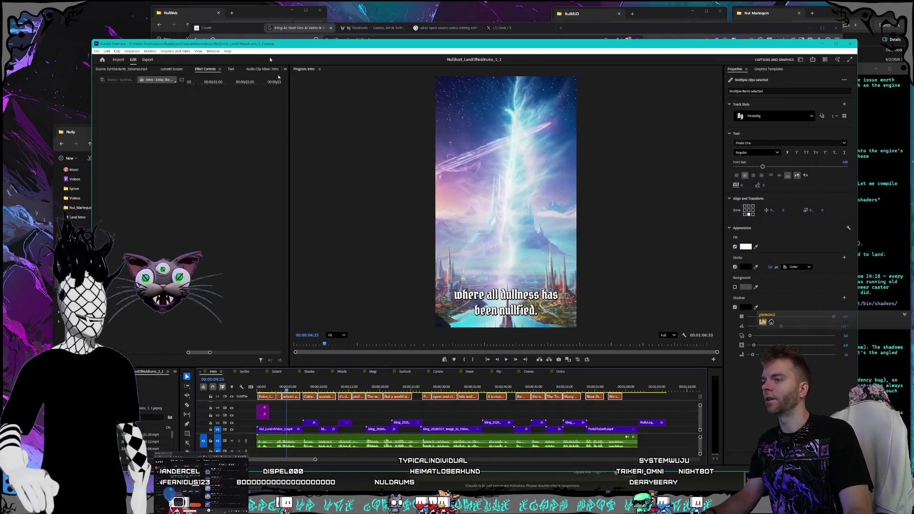
click(347, 389)
click(376, 389)
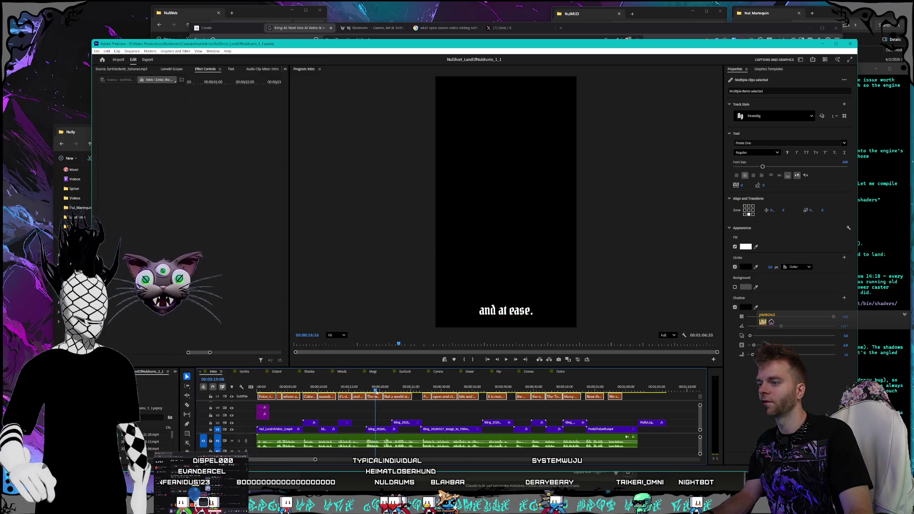
drag(393, 392, 450, 399)
click(462, 415)
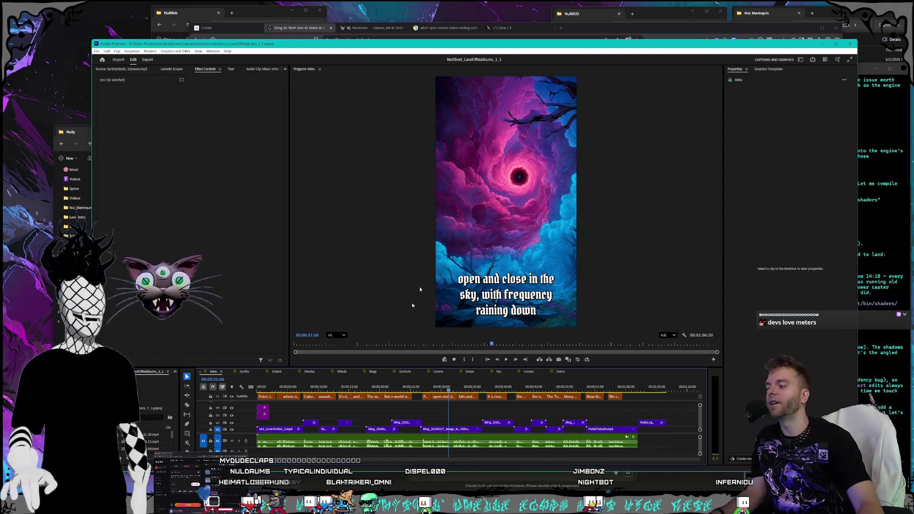
key(alt+Tab)
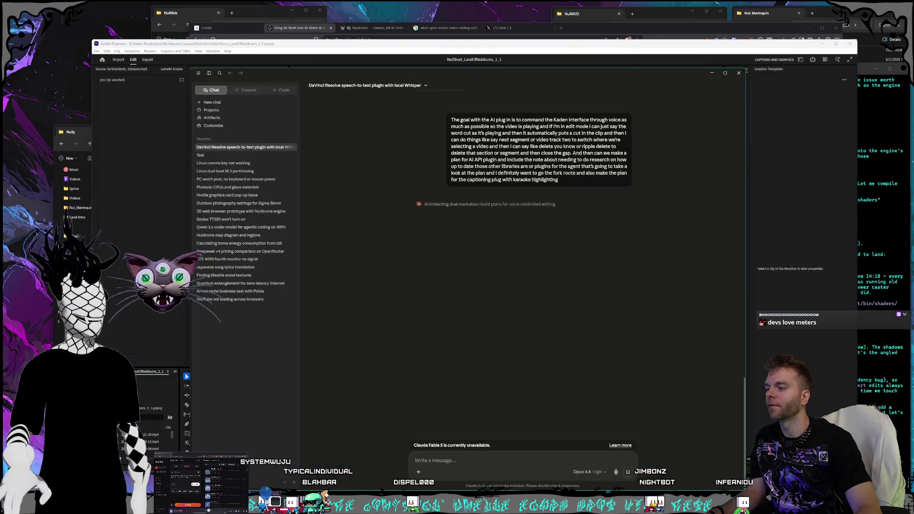
Check Claude plan usage (32% session, 34% weekly), then bring Codex forward with its account menu
key(ctrl+comma)
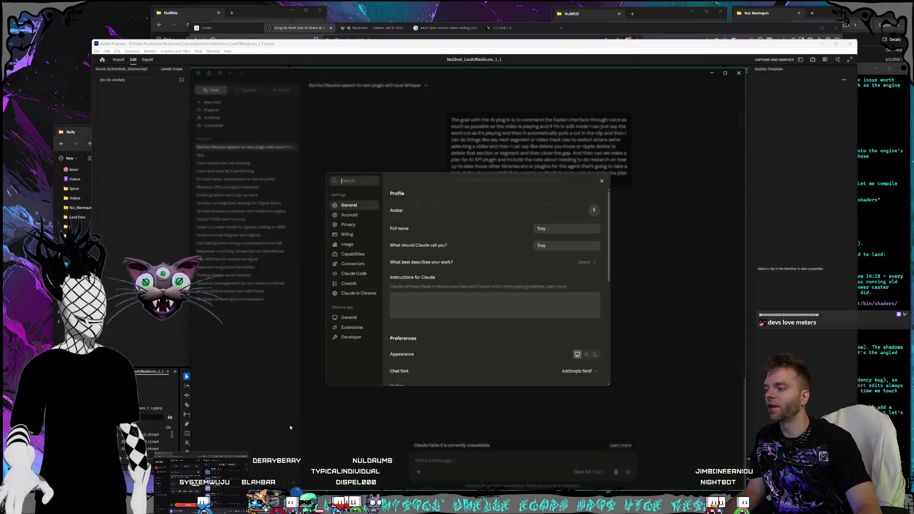
click(347, 246)
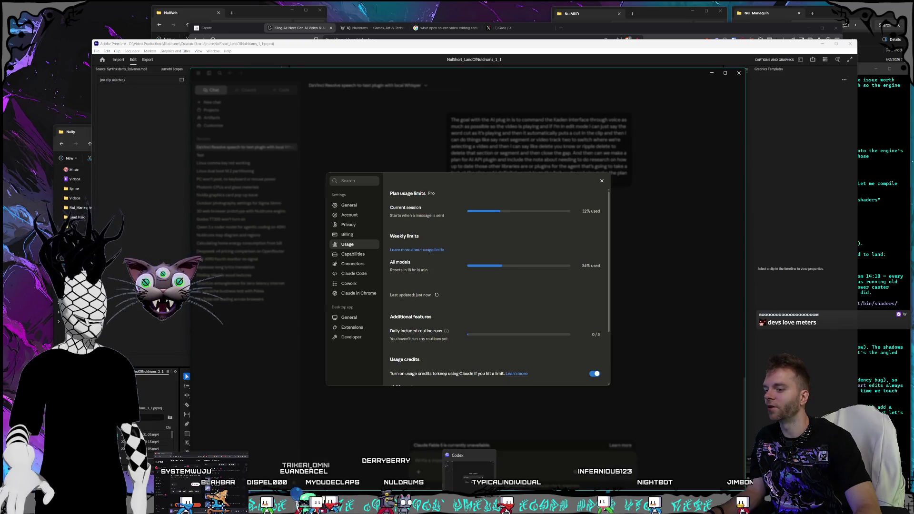
click(470, 472)
click(269, 405)
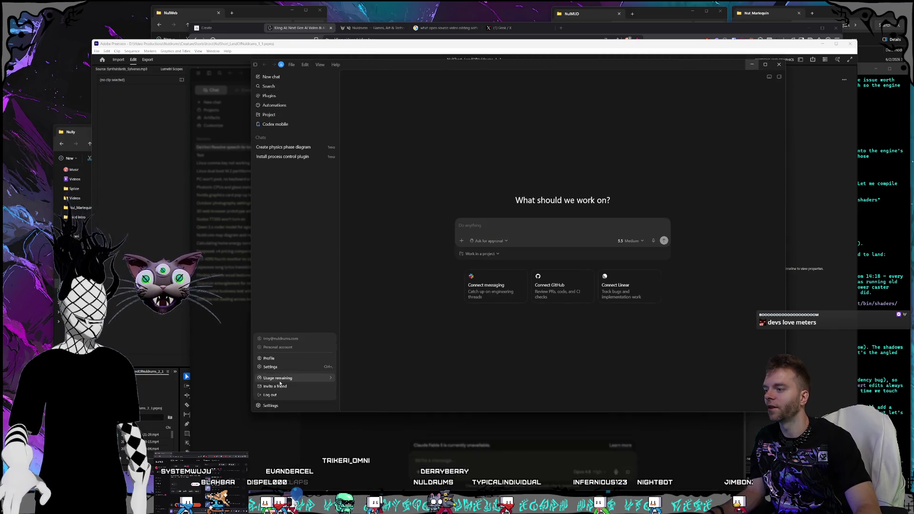
Check Codex's remaining usage (99% five-hour, 88% weekly), then bring up the Programming terminal
click(279, 378)
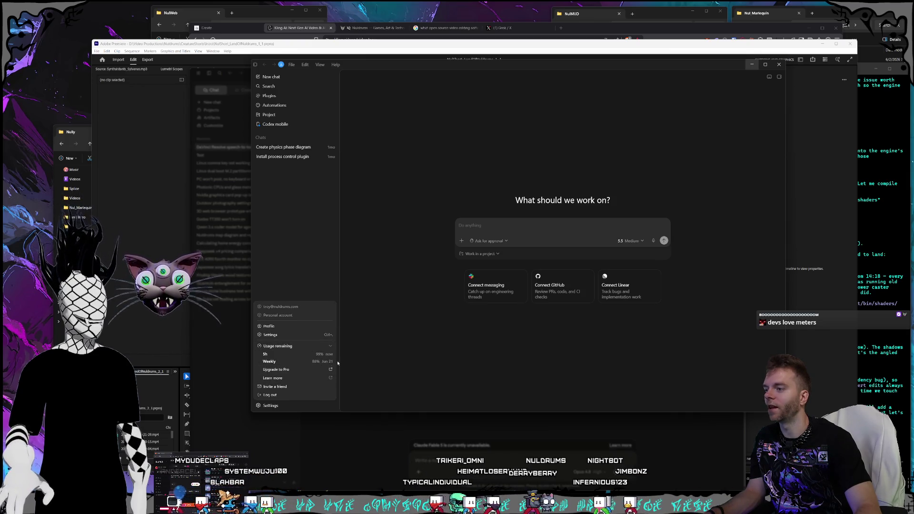
click(388, 365)
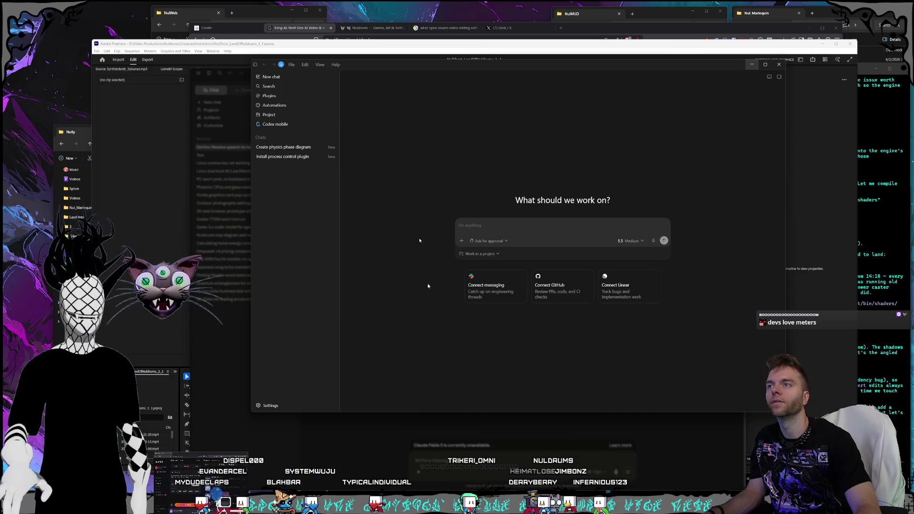
key(alt+Tab)
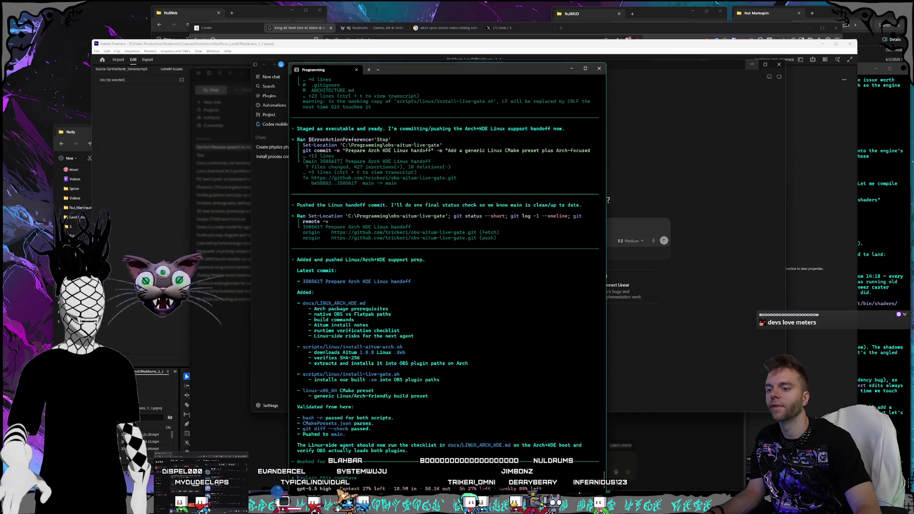